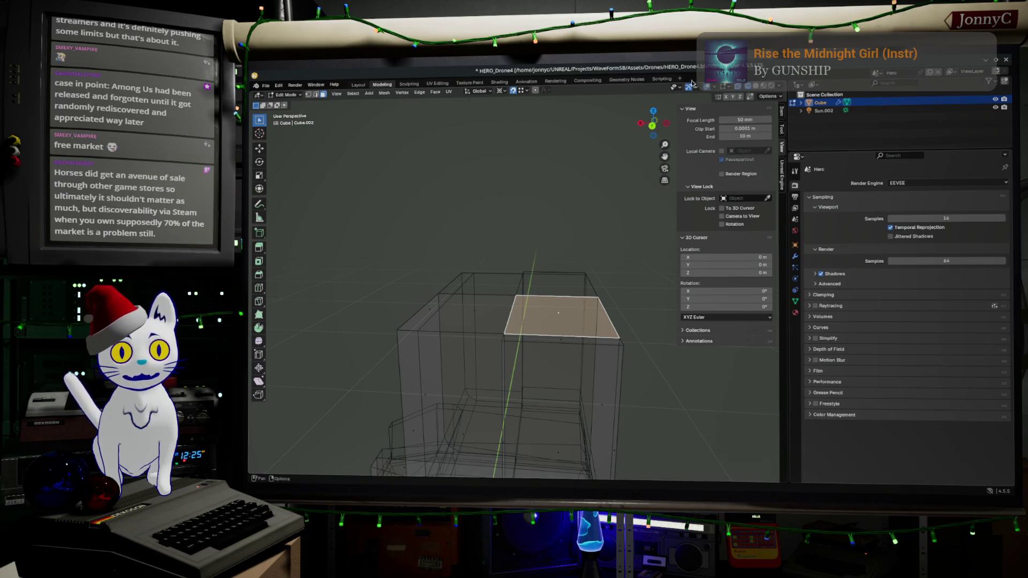
- In Back Ortho view, duplicate the torso's top face and place the copy just above the mesh
{"action": "left_click", "coordinate": [652, 127]}
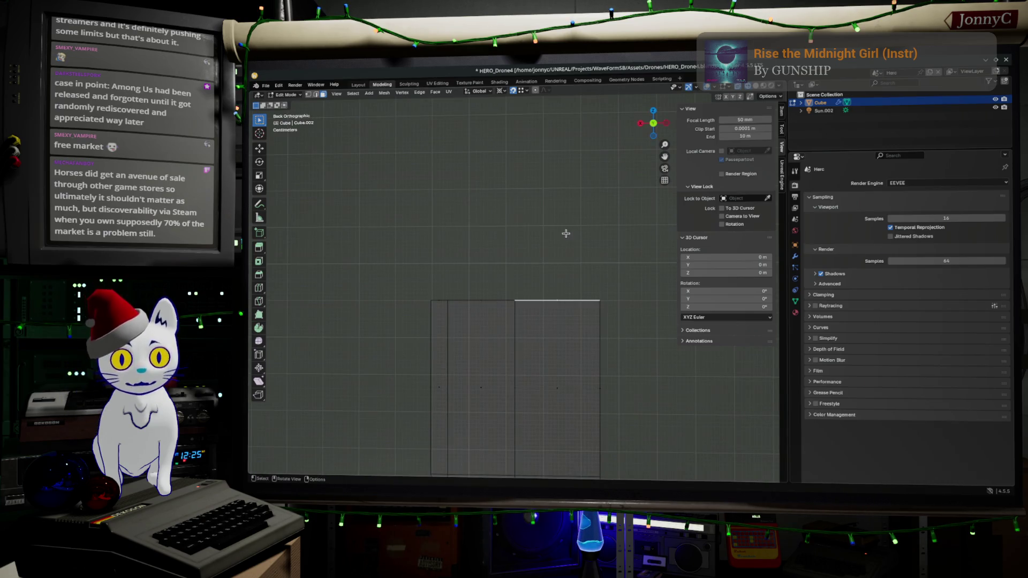
{"action": "key", "text": "shift"}
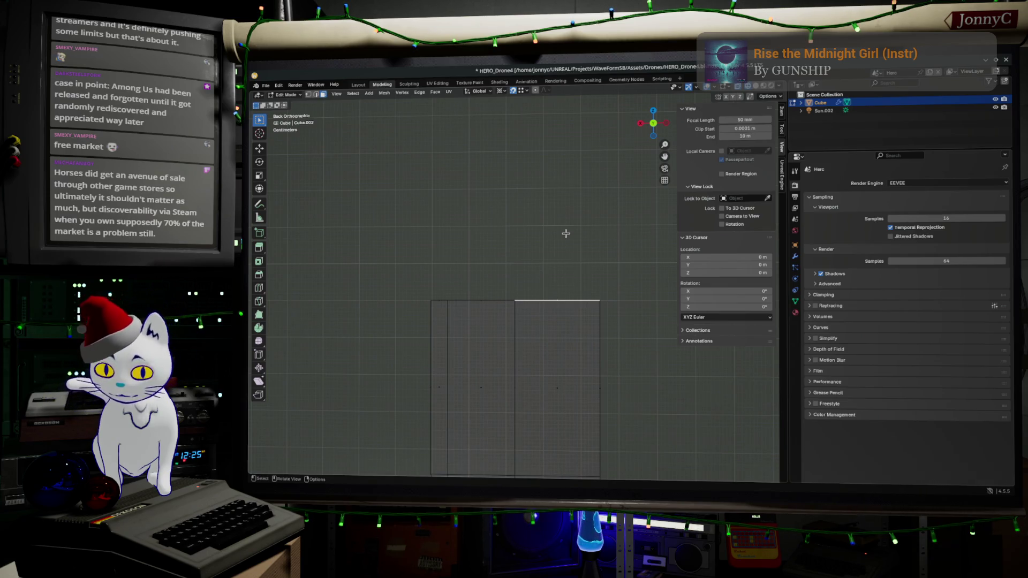
{"action": "key", "text": "g"}
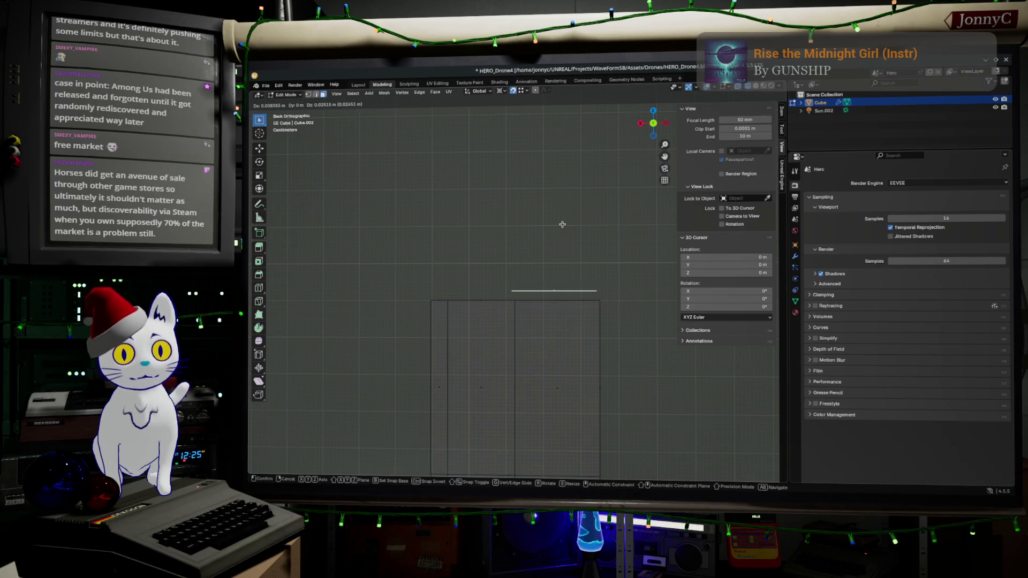
{"action": "left_click", "coordinate": [564, 226]}
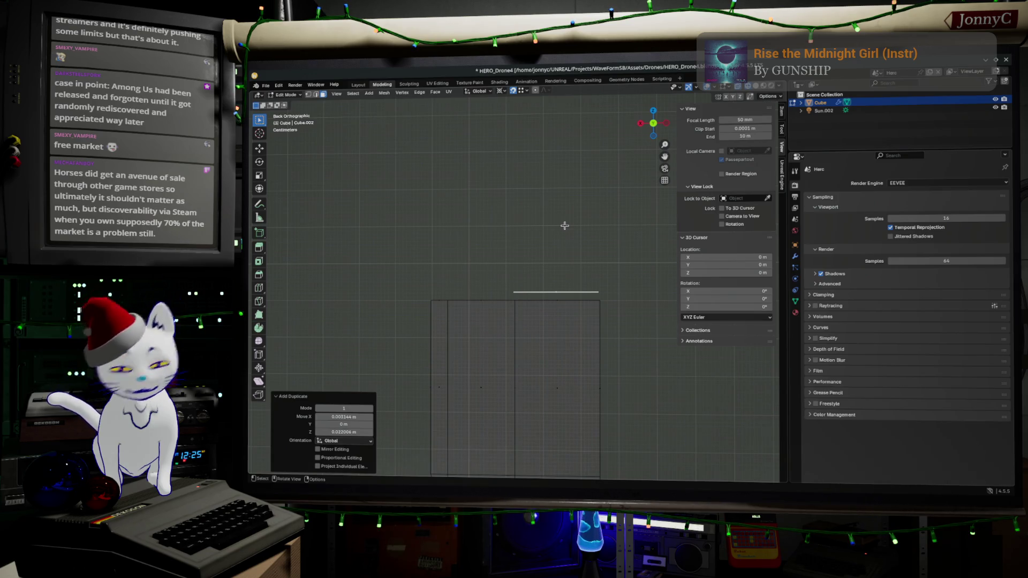
{"action": "mouse_move", "coordinate": [532, 241]}
{"action": "middle_mouse_down"}
{"action": "mouse_move", "coordinate": [557, 290]}
{"action": "mouse_move", "coordinate": [549, 311]}
{"action": "mouse_move", "coordinate": [573, 306]}
{"action": "mouse_move", "coordinate": [422, 218]}
{"action": "middle_mouse_up"}
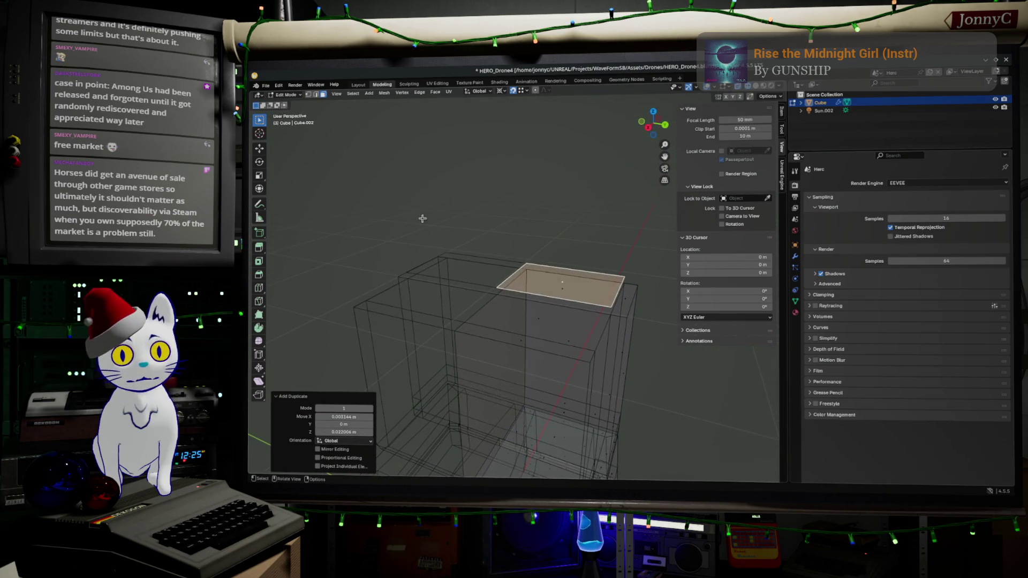
- Extrude the copied face's front edge sideways, locked to the X axis
{"action": "left_click", "coordinate": [562, 286]}
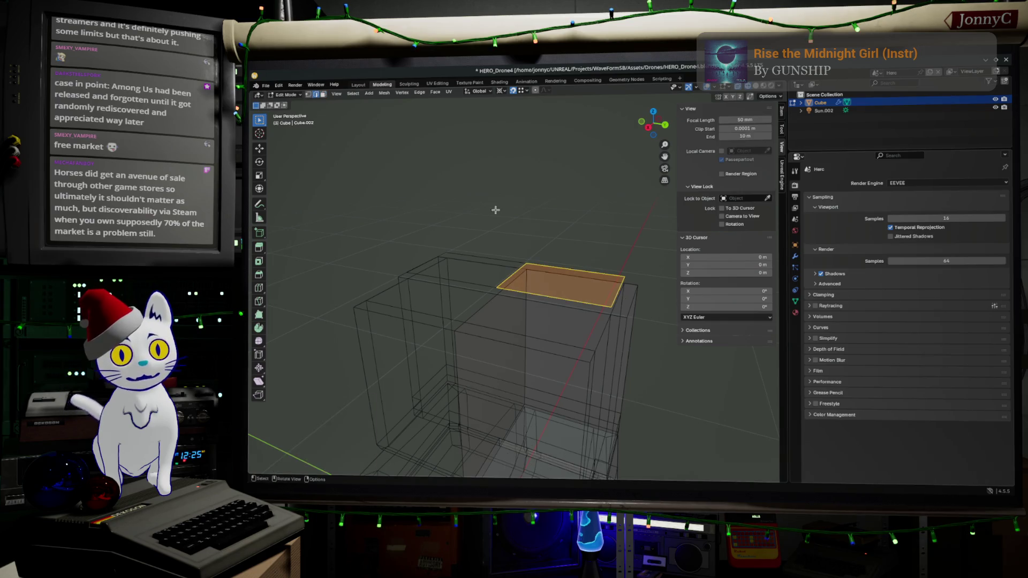
{"action": "left_click", "coordinate": [594, 301]}
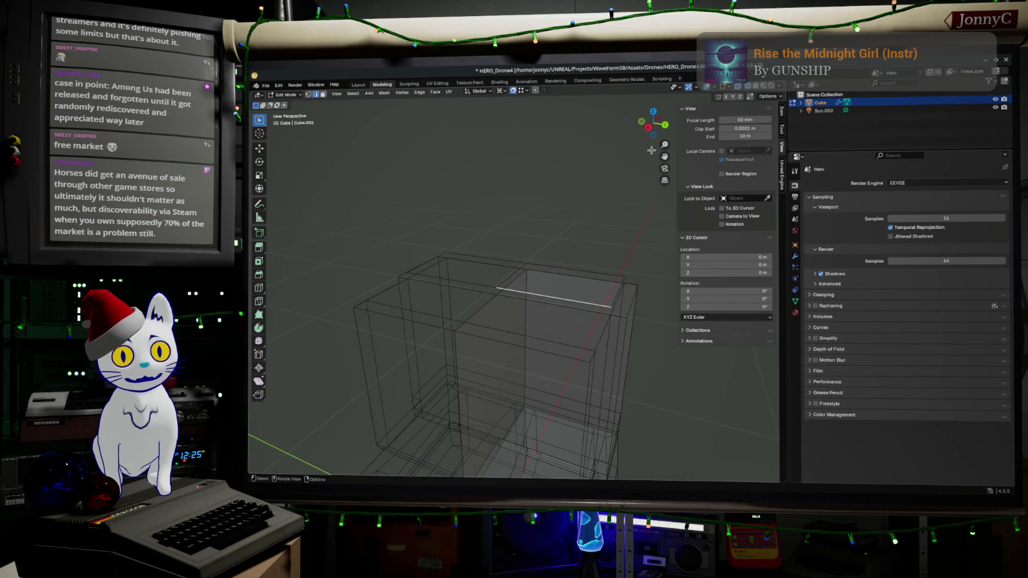
{"action": "left_click", "coordinate": [663, 130]}
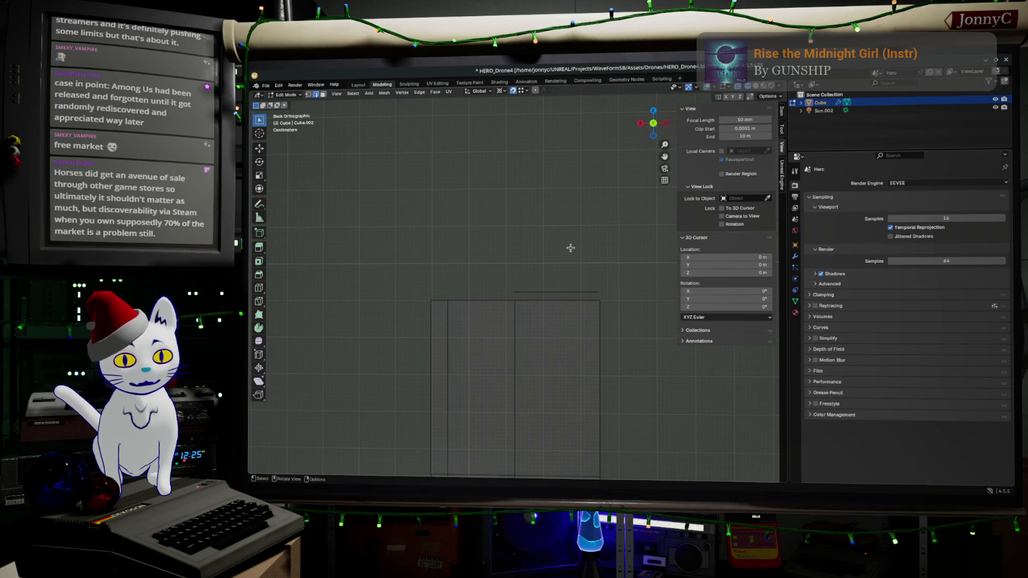
{"action": "key", "text": "g"}
{"action": "key", "text": "x"}
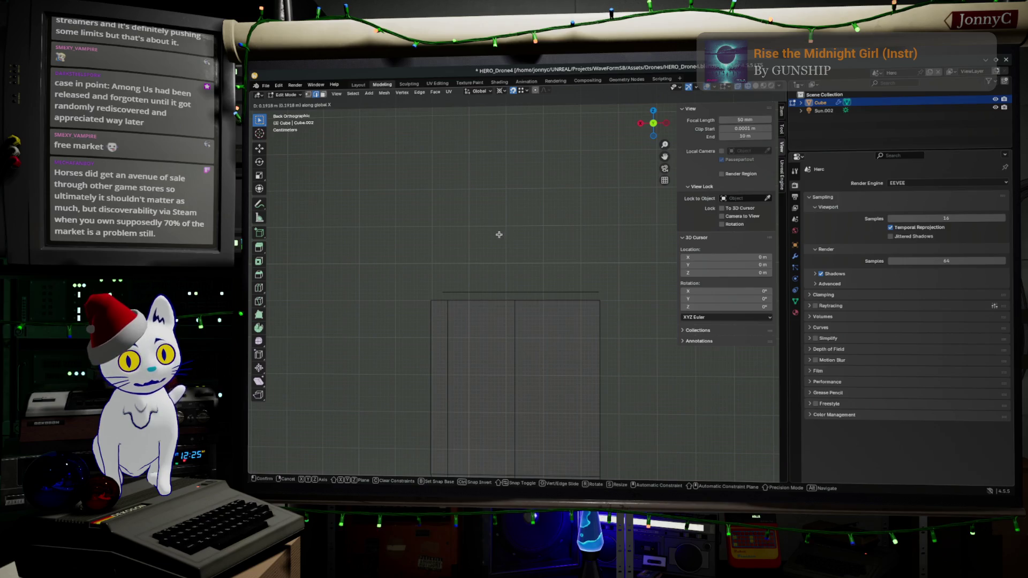
{"action": "left_click", "coordinate": [495, 231]}
{"action": "mouse_move", "coordinate": [495, 232]}
{"action": "middle_mouse_down"}
{"action": "mouse_move", "coordinate": [498, 270]}
{"action": "mouse_move", "coordinate": [568, 289]}
{"action": "middle_mouse_up"}
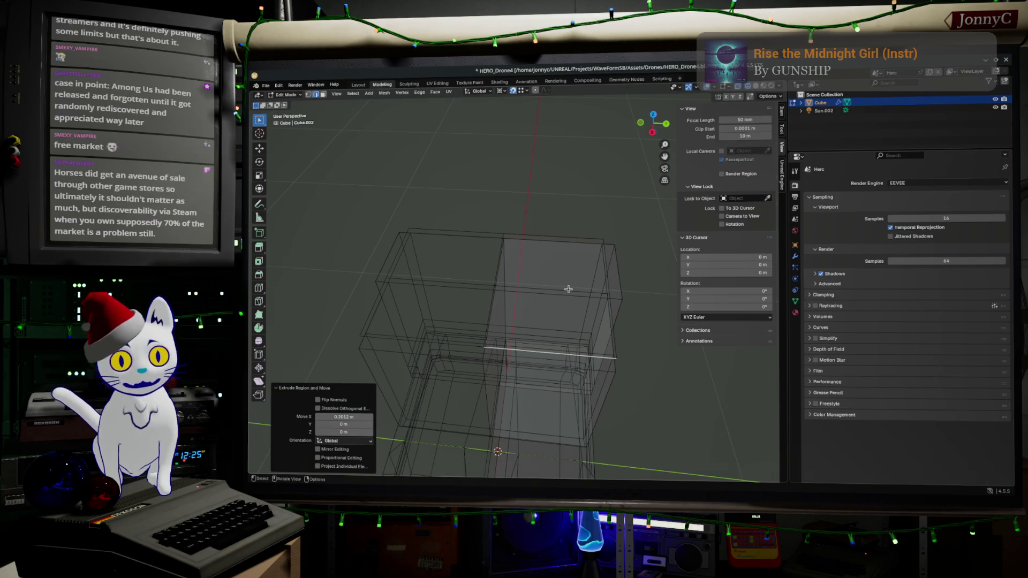
- Select the newly extruded edge and grow the selection to the two faces beside it
{"action": "left_click", "coordinate": [567, 289]}
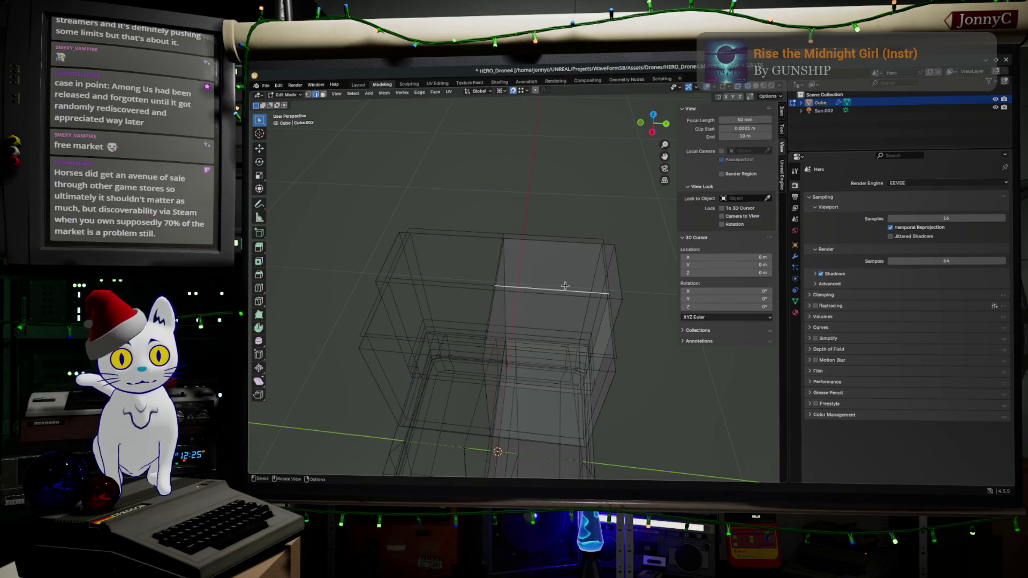
{"action": "key", "text": "alt"}
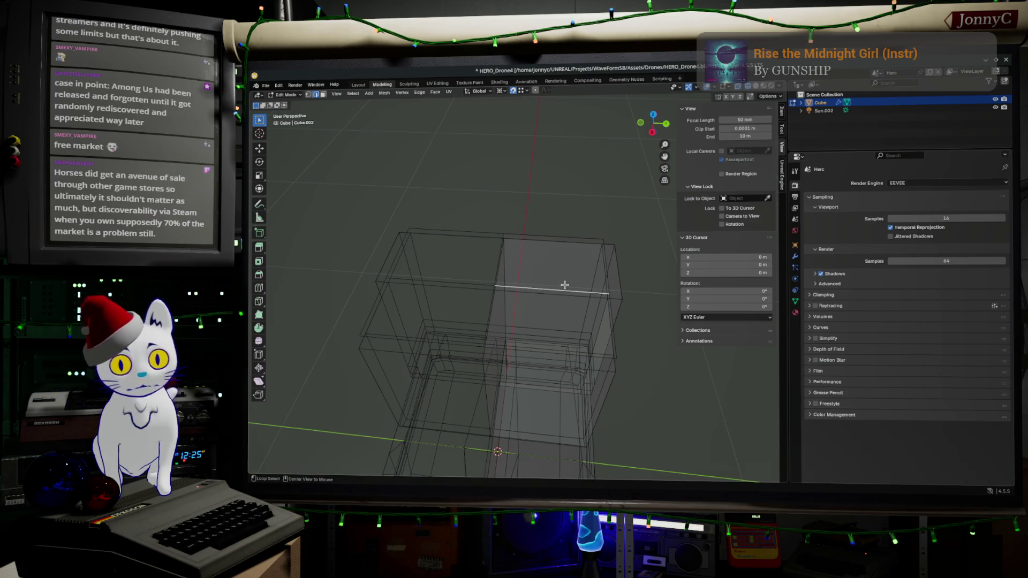
{"action": "key", "text": "ctrl+KP_Add"}
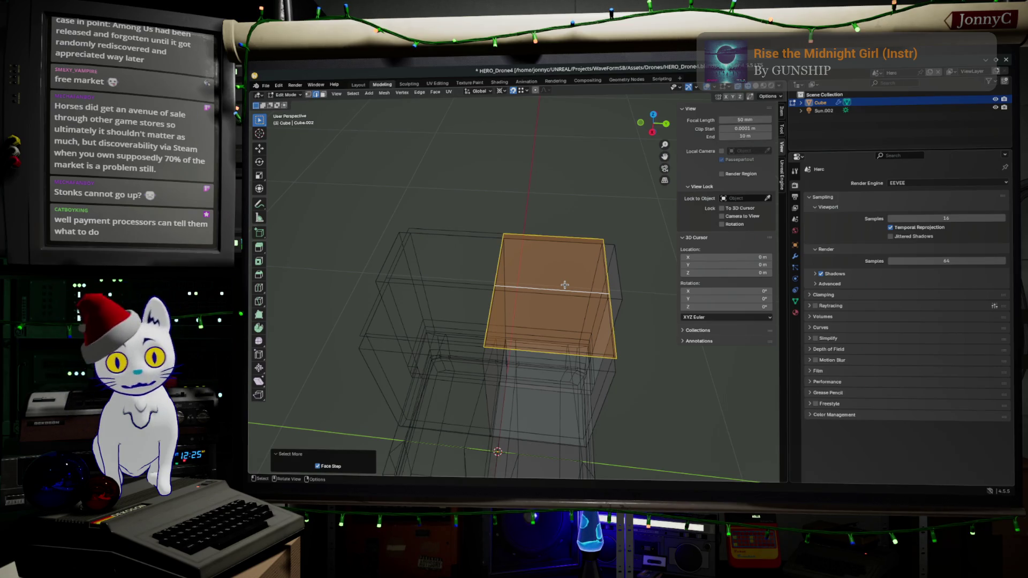
{"action": "middle_click_drag", "start_coordinate": [631, 294], "coordinate": [537, 240]}
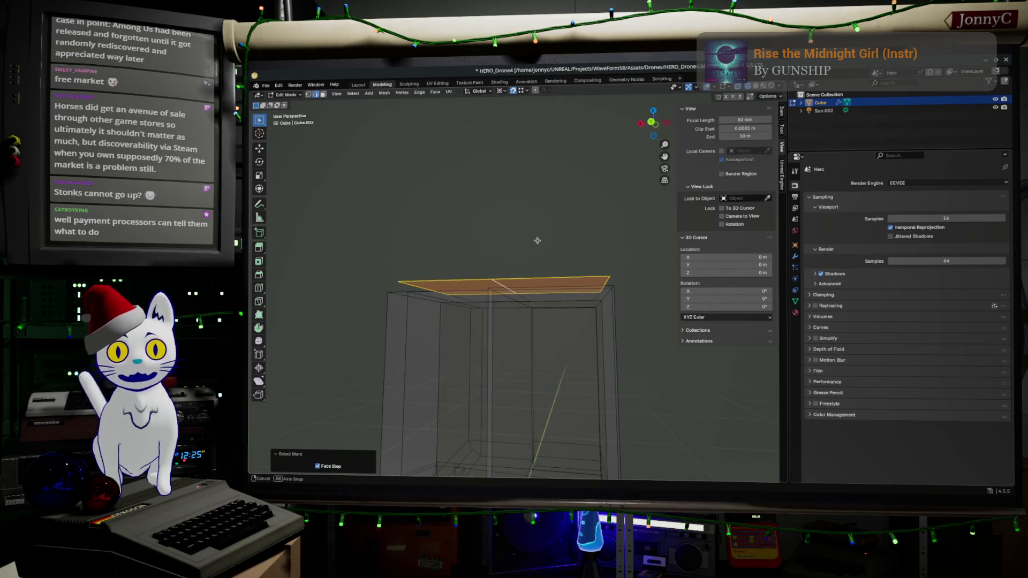
{"action": "left_click", "coordinate": [653, 127]}
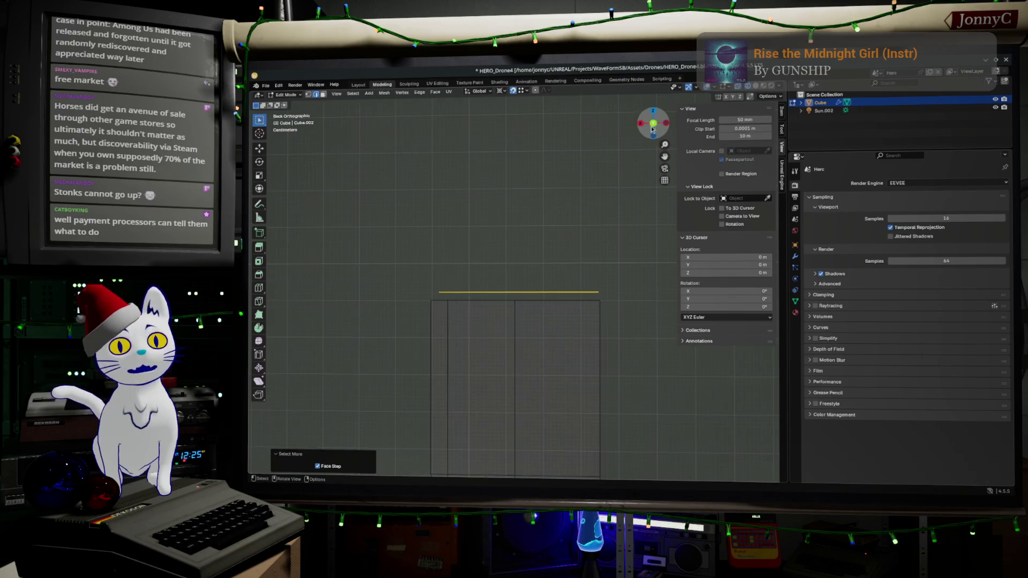
{"action": "scroll", "coordinate": [517, 363], "scroll_direction": "up", "scroll_amount": 2}
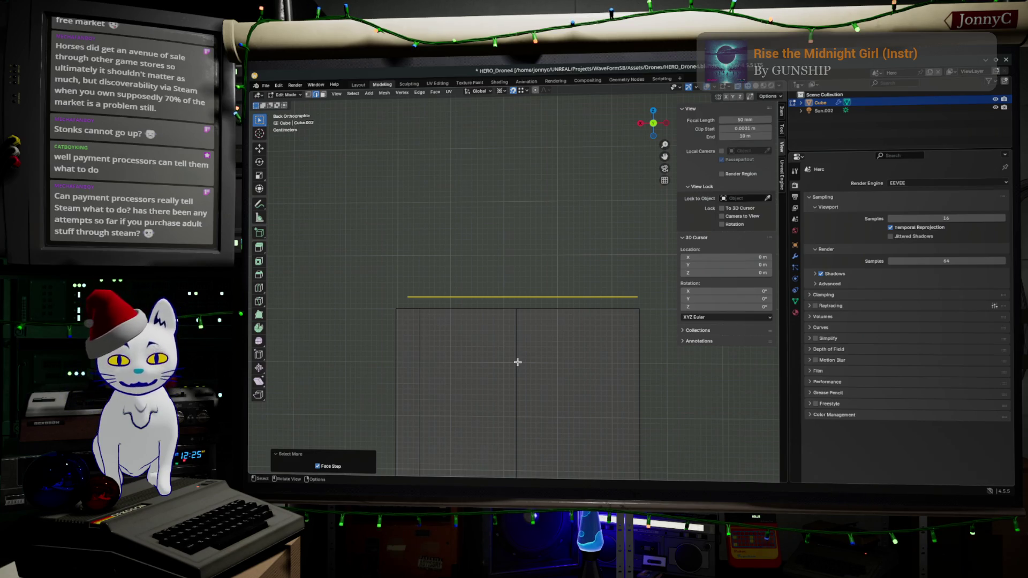
{"action": "middle_click_drag", "start_coordinate": [452, 312], "coordinate": [513, 307]}
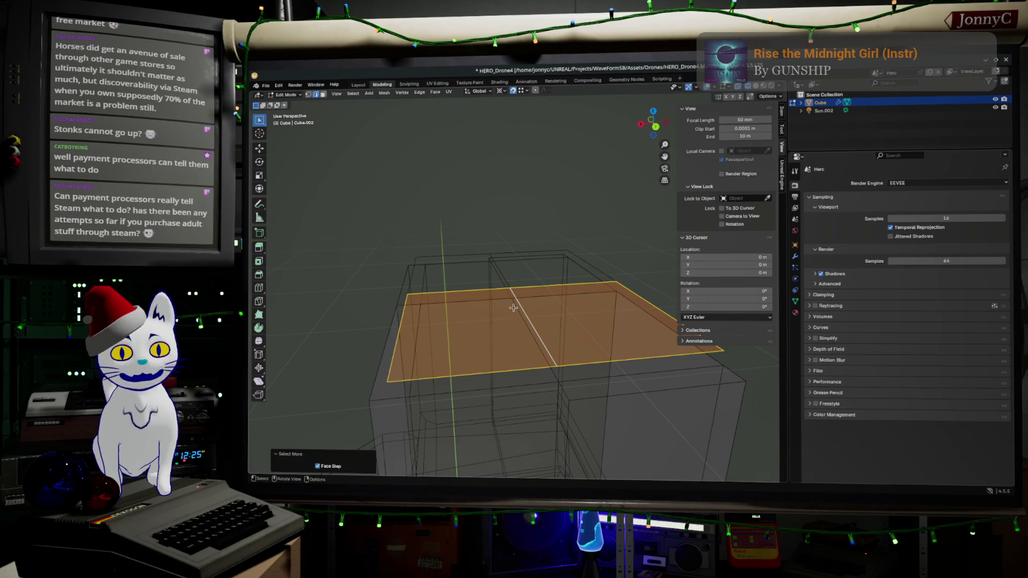
- Snap the viewport to Back Orthographic view of the drone mesh
{"action": "left_click", "coordinate": [663, 129]}
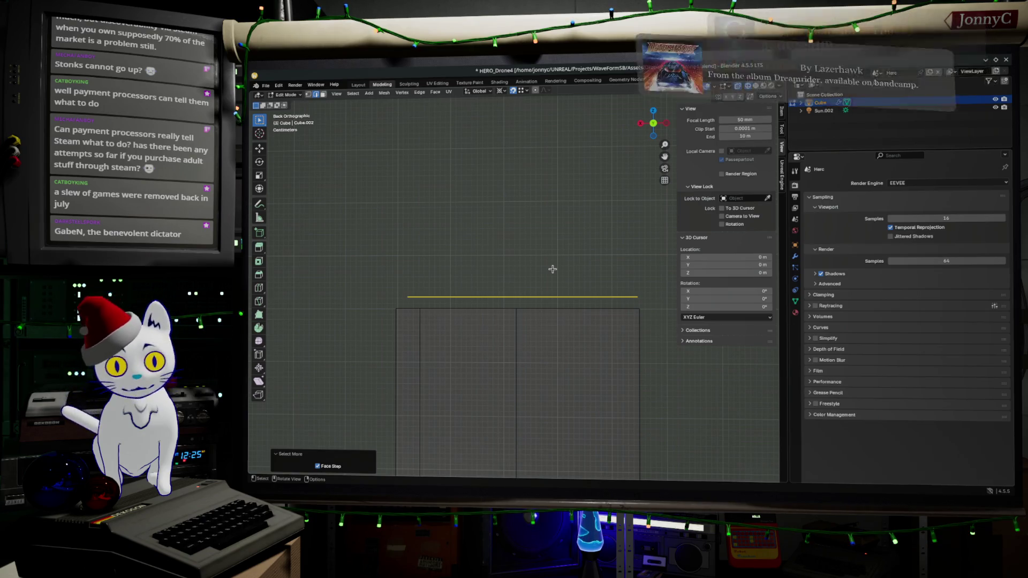
- Extrude the upper block's top edge 0.13 m downward, locked to the Z axis
{"action": "mouse_move", "coordinate": [426, 245]}
{"action": "middle_mouse_down"}
{"action": "mouse_move", "coordinate": [484, 287]}
{"action": "mouse_move", "coordinate": [503, 276]}
{"action": "middle_mouse_up"}
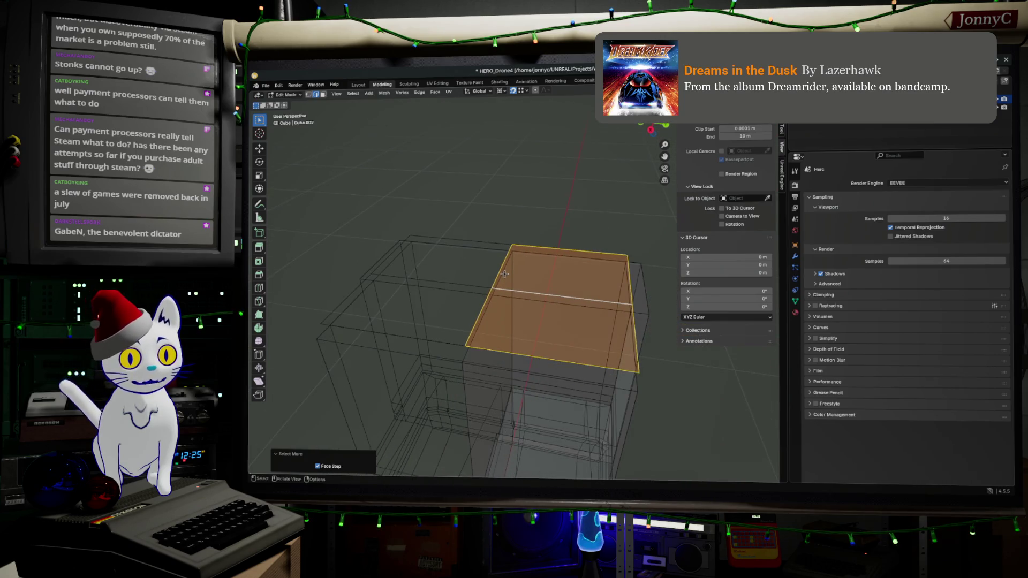
{"action": "key", "text": "g"}
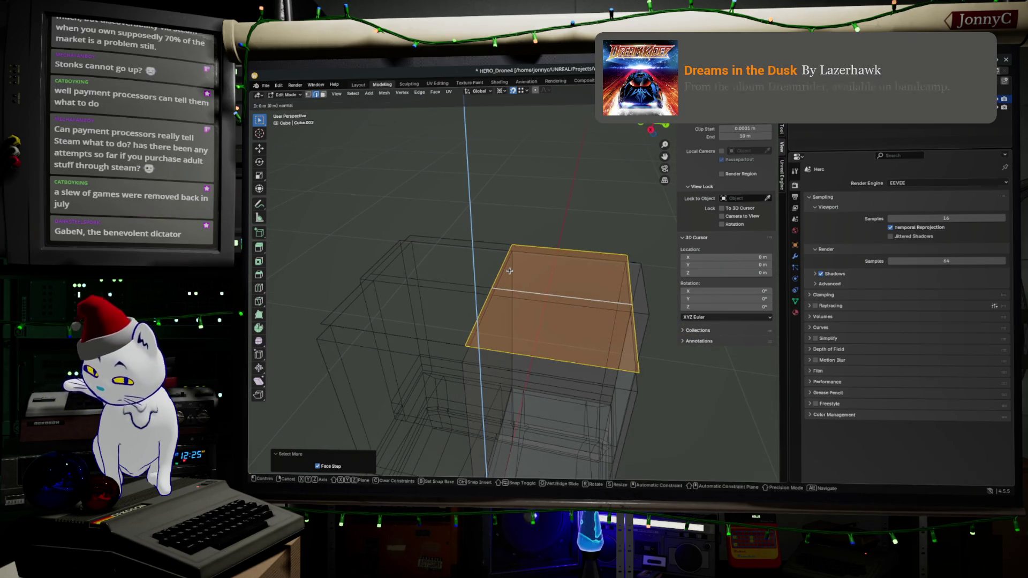
{"action": "left_click", "coordinate": [503, 230]}
{"action": "mouse_move", "coordinate": [503, 231]}
{"action": "middle_mouse_down"}
{"action": "mouse_move", "coordinate": [461, 254]}
{"action": "mouse_move", "coordinate": [487, 242]}
{"action": "middle_mouse_up"}
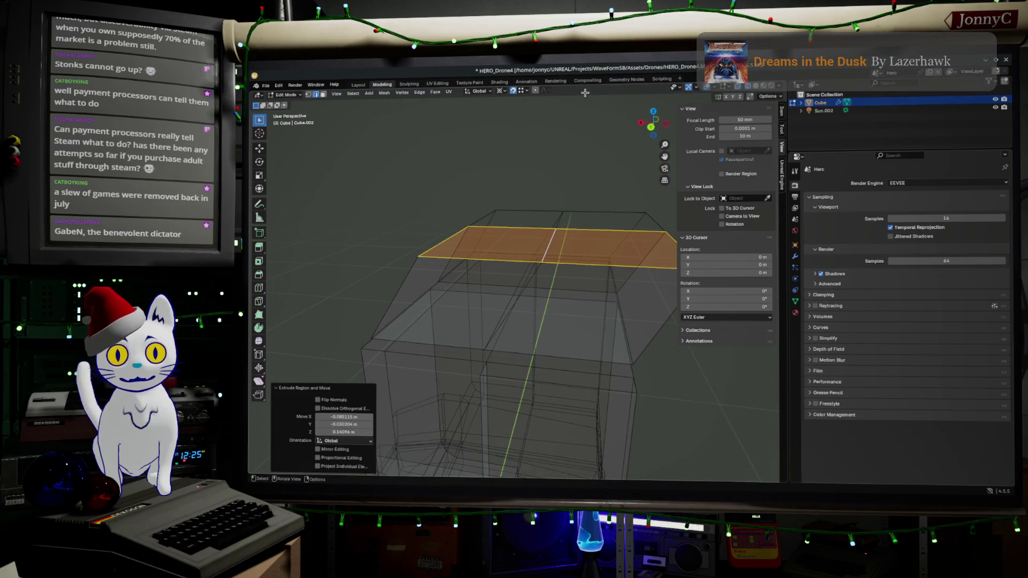
{"action": "left_click", "coordinate": [654, 125]}
{"action": "key", "text": "ctrl+z"}
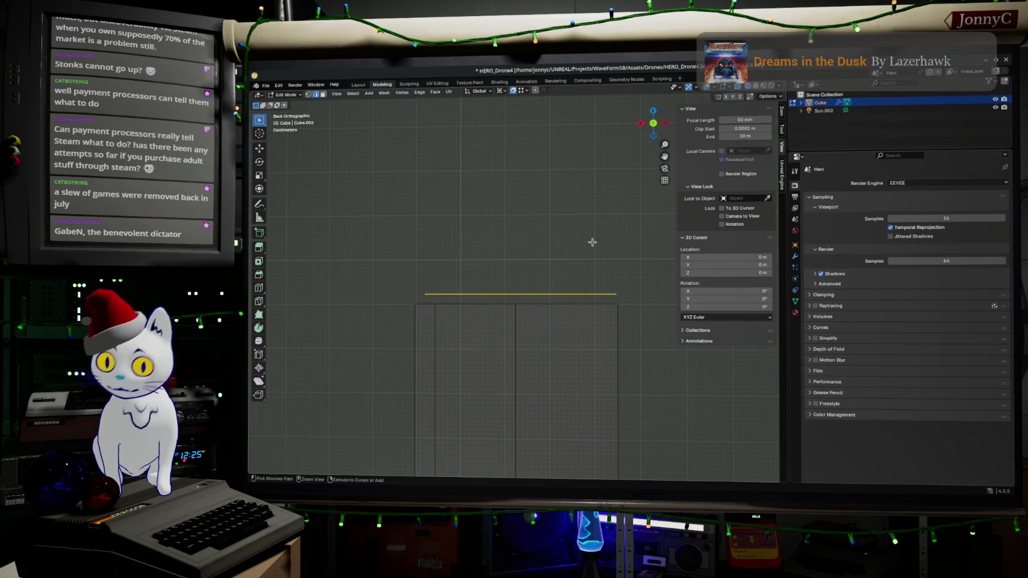
{"action": "key", "text": "g"}
{"action": "key", "text": "z"}
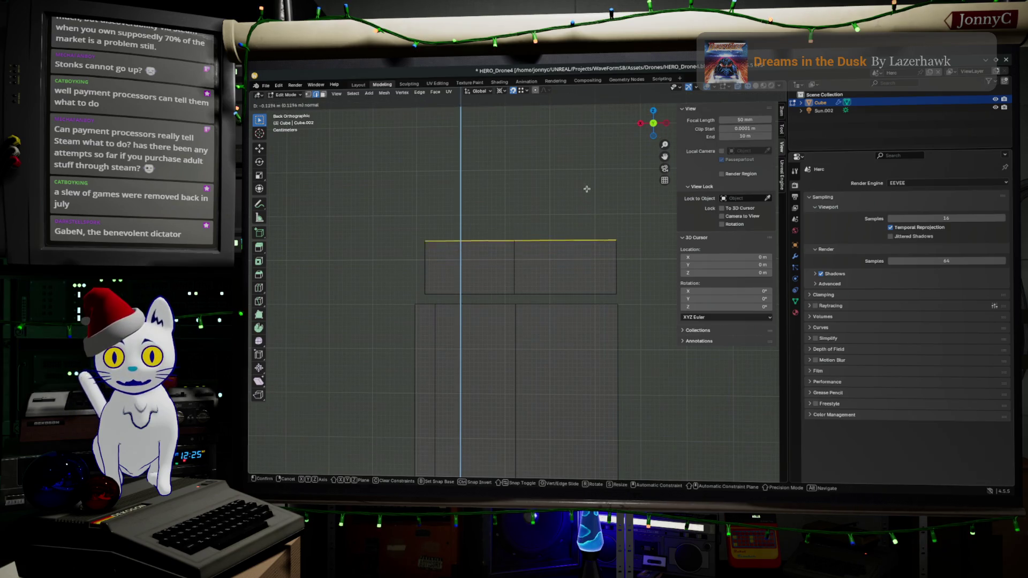
{"action": "left_click", "coordinate": [584, 192]}
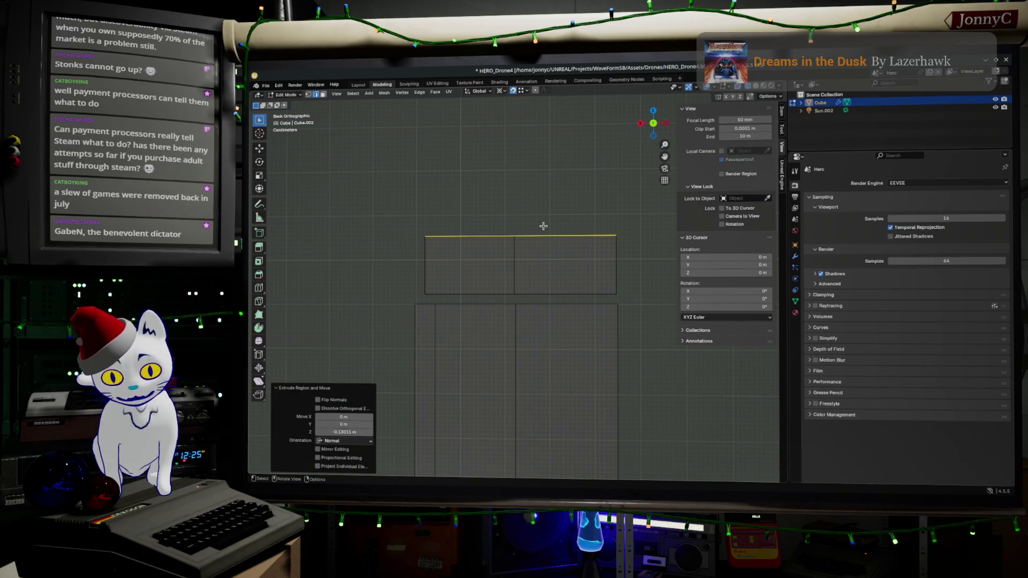
{"action": "scroll", "coordinate": [541, 225], "scroll_direction": "down", "scroll_amount": 3}
{"action": "middle_click_drag", "start_coordinate": [527, 310], "coordinate": [545, 187], "text": "shift"}
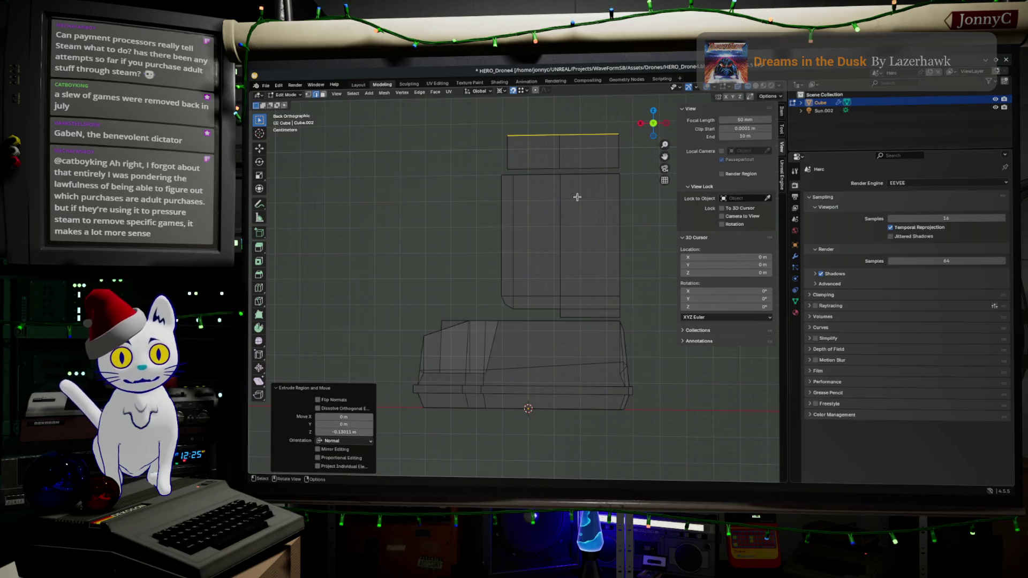
{"action": "scroll", "coordinate": [577, 197], "scroll_direction": "up", "scroll_amount": 3}
- Box-select the lower strip's faces and lower them along Z
{"action": "mouse_move", "coordinate": [577, 197]}
{"action": "middle_mouse_down", "text": "shift"}
{"action": "mouse_move", "coordinate": [585, 197]}
{"action": "mouse_move", "coordinate": [545, 245]}
{"action": "middle_mouse_up", "text": "shift"}
{"action": "scroll", "coordinate": [545, 245], "scroll_direction": "down", "scroll_amount": 1}
{"action": "key", "text": "b"}
{"action": "mouse_move", "coordinate": [457, 320]}
{"action": "left_mouse_down"}
{"action": "mouse_move", "coordinate": [702, 380]}
{"action": "mouse_move", "coordinate": [693, 369]}
{"action": "left_mouse_up"}
{"action": "scroll", "coordinate": [594, 374], "scroll_direction": "up", "scroll_amount": 4}
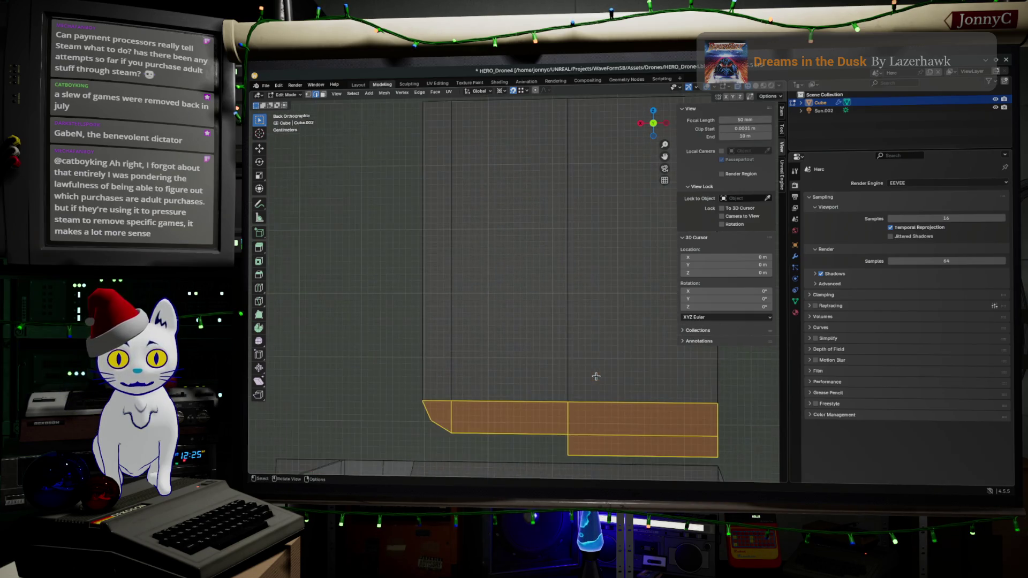
{"action": "middle_click_drag", "start_coordinate": [594, 374], "coordinate": [579, 318], "text": "shift"}
{"action": "key", "text": "g"}
{"action": "key", "text": "z"}
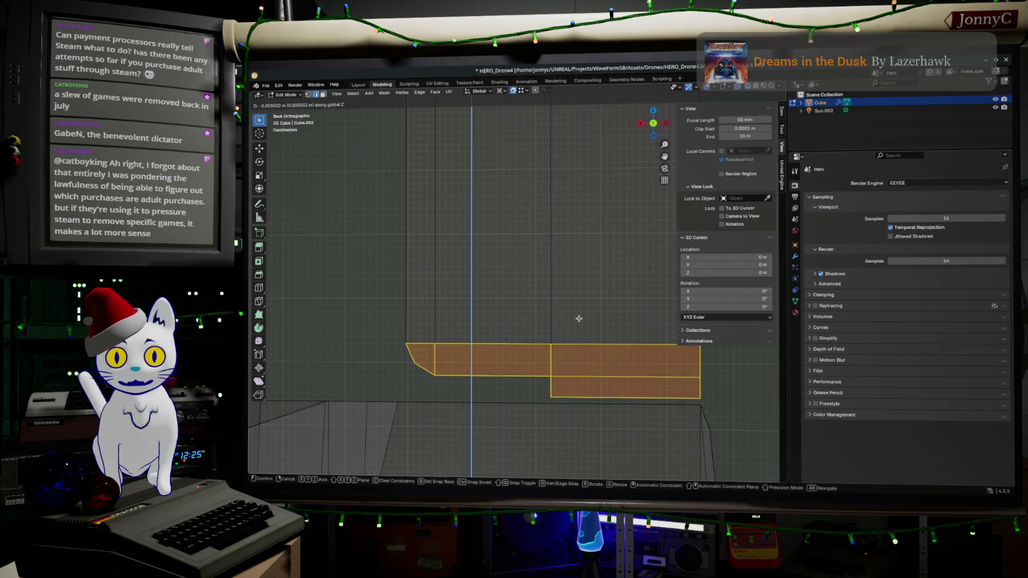
{"action": "left_click", "coordinate": [580, 321]}
- Lower the strip's upper row of faces and its top edge along Z
{"action": "mouse_move", "coordinate": [380, 323]}
{"action": "left_mouse_down"}
{"action": "mouse_move", "coordinate": [540, 385]}
{"action": "mouse_move", "coordinate": [769, 385]}
{"action": "left_mouse_up"}
{"action": "key", "text": "g"}
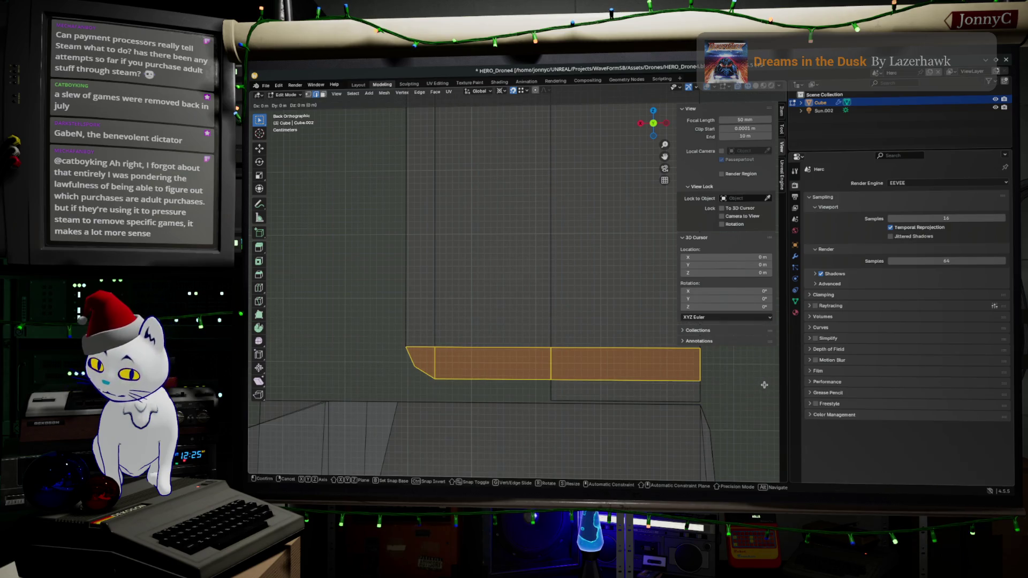
{"action": "key", "text": "z"}
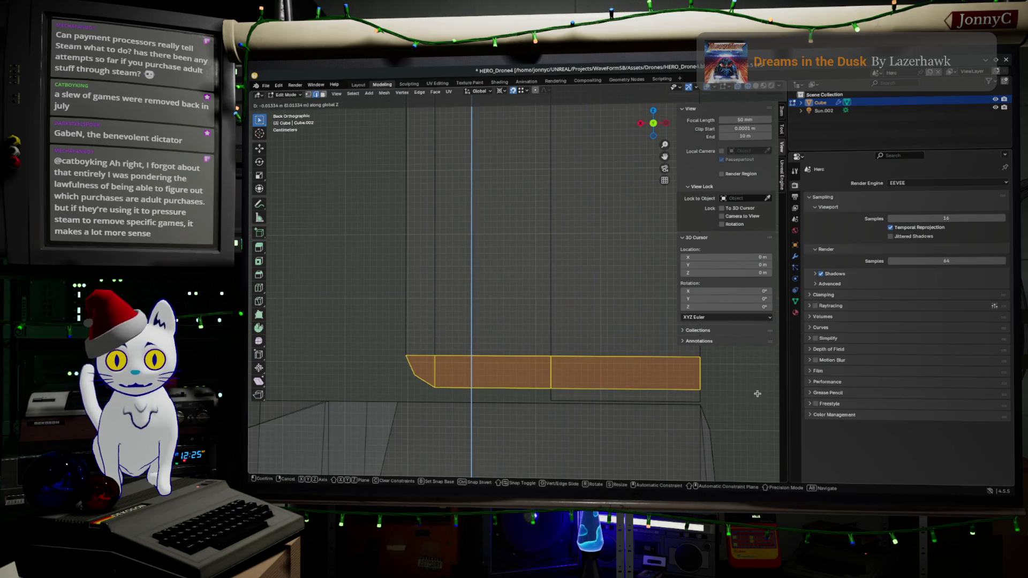
{"action": "left_click", "coordinate": [756, 393]}
{"action": "middle_click_drag", "start_coordinate": [539, 238], "coordinate": [518, 385], "text": "shift"}
{"action": "scroll", "coordinate": [560, 335], "scroll_direction": "down", "scroll_amount": 2}
{"action": "mouse_move", "coordinate": [636, 242]}
{"action": "left_mouse_down"}
{"action": "mouse_move", "coordinate": [470, 219]}
{"action": "mouse_move", "coordinate": [358, 224]}
{"action": "left_mouse_up"}
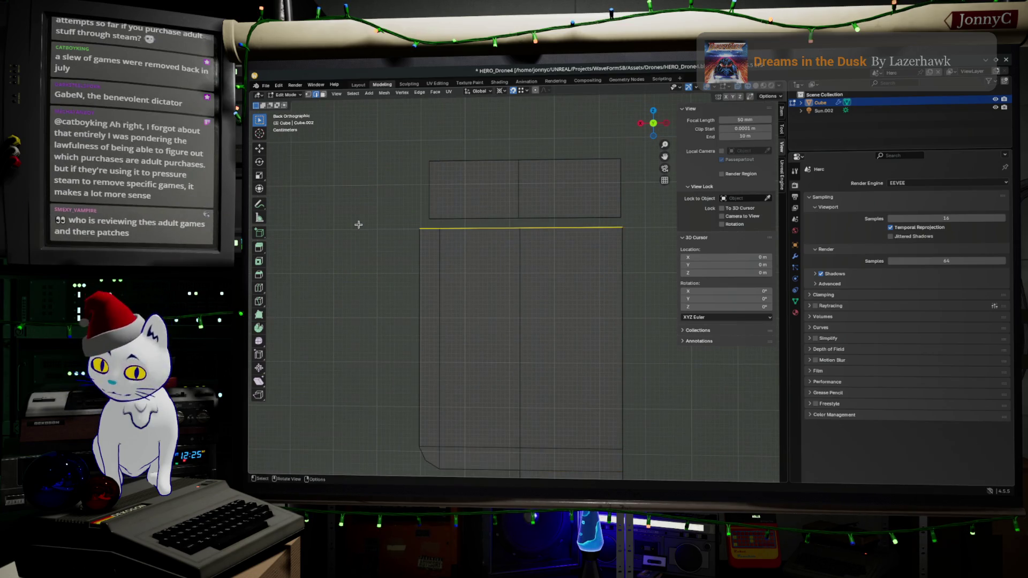
{"action": "key", "text": "g"}
{"action": "key", "text": "z"}
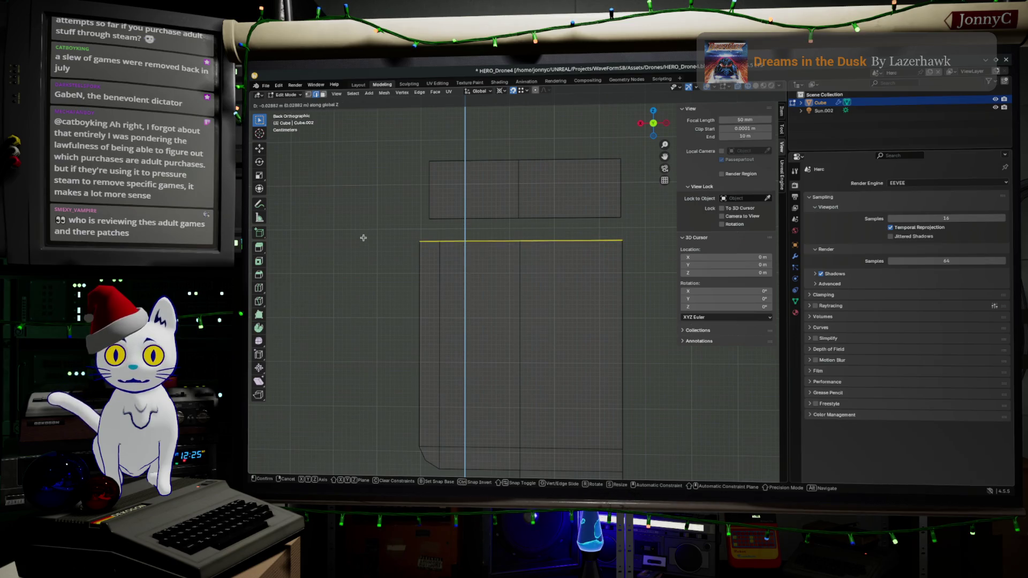
{"action": "left_click", "coordinate": [363, 243]}
- Drop the upper box's faces 0.045409 m down along Z
{"action": "mouse_move", "coordinate": [391, 143]}
{"action": "left_mouse_down"}
{"action": "mouse_move", "coordinate": [425, 172]}
{"action": "mouse_move", "coordinate": [697, 238]}
{"action": "mouse_move", "coordinate": [653, 232]}
{"action": "left_mouse_up"}
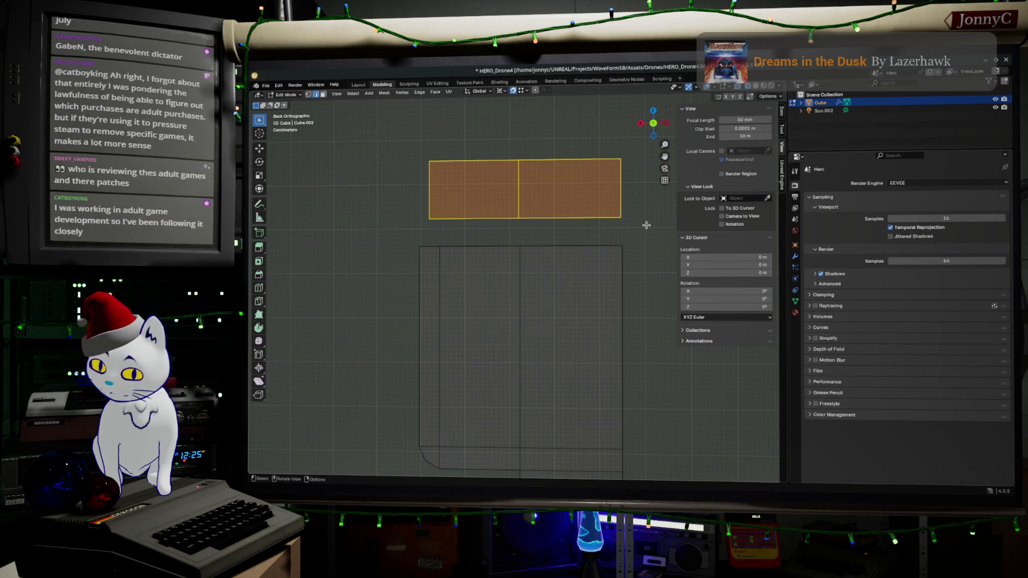
{"action": "key", "text": "g"}
{"action": "key", "text": "z"}
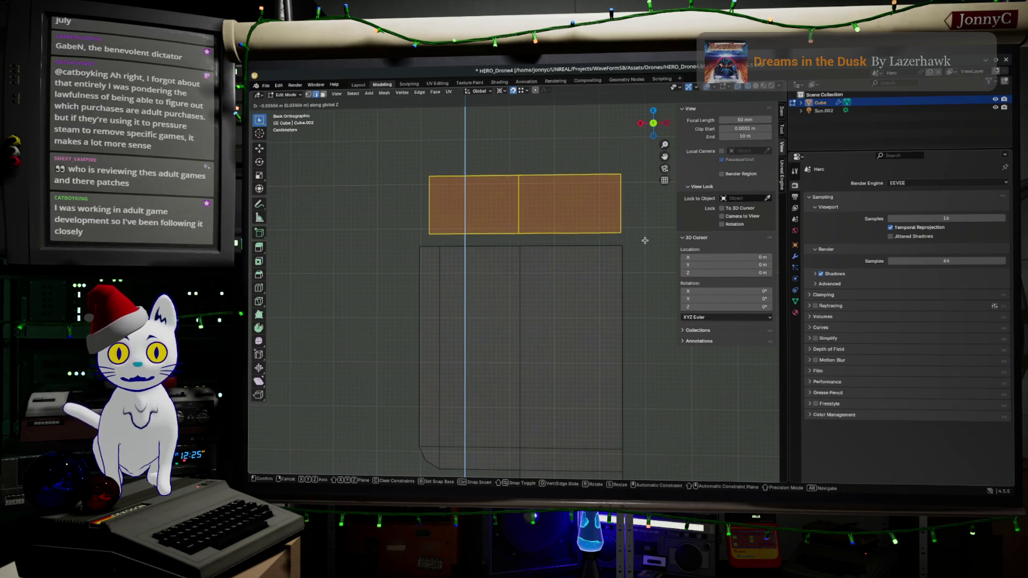
{"action": "left_click", "coordinate": [644, 243]}
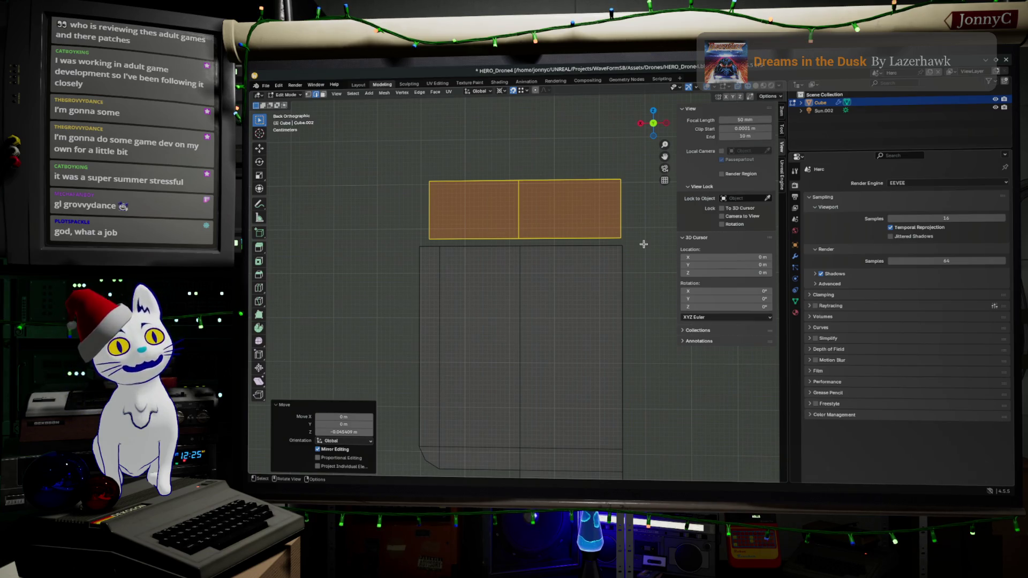
{"action": "scroll", "coordinate": [429, 328], "scroll_direction": "down", "scroll_amount": 1}
- With snapping off, lower the upper box's top edge 0.042789 m along Z
{"action": "middle_click_drag", "start_coordinate": [496, 300], "coordinate": [505, 327], "text": "shift"}
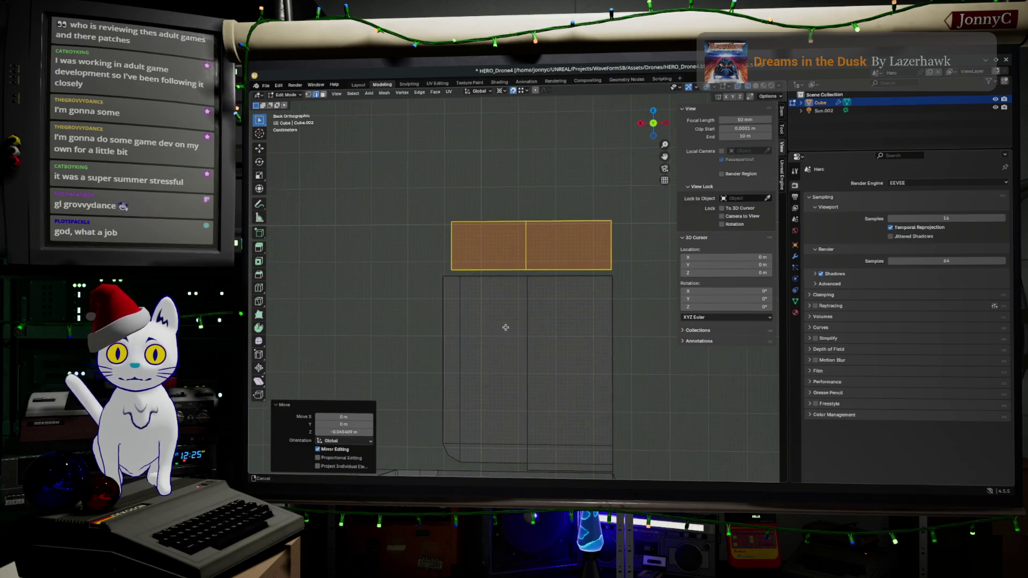
{"action": "scroll", "coordinate": [505, 327], "scroll_direction": "up", "scroll_amount": 1}
{"action": "mouse_move", "coordinate": [416, 183]}
{"action": "left_mouse_down", "text": "ctrl"}
{"action": "mouse_move", "coordinate": [636, 257]}
{"action": "mouse_move", "coordinate": [641, 244]}
{"action": "left_mouse_up", "text": "ctrl"}
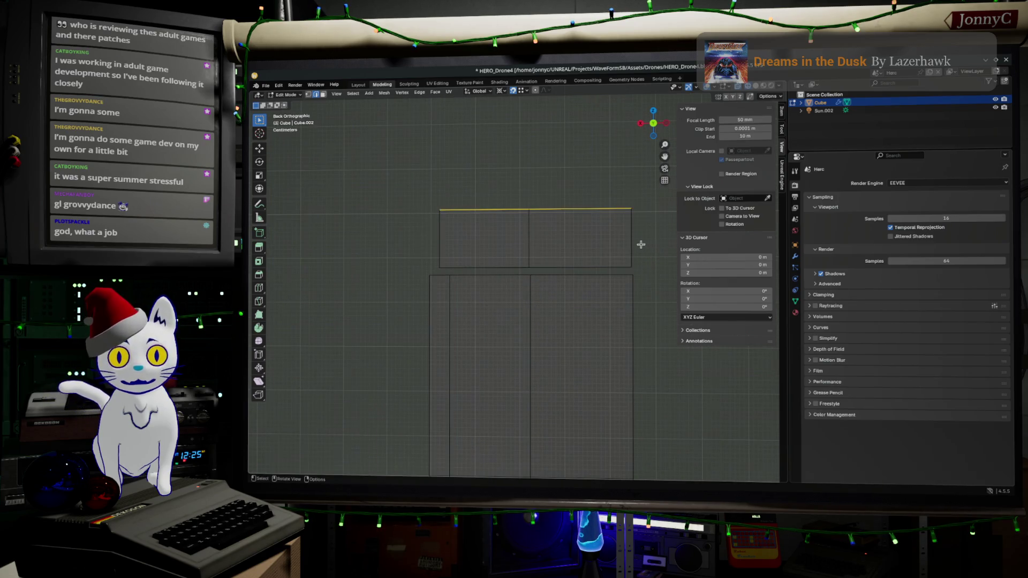
{"action": "key", "text": "g"}
{"action": "key", "text": "z"}
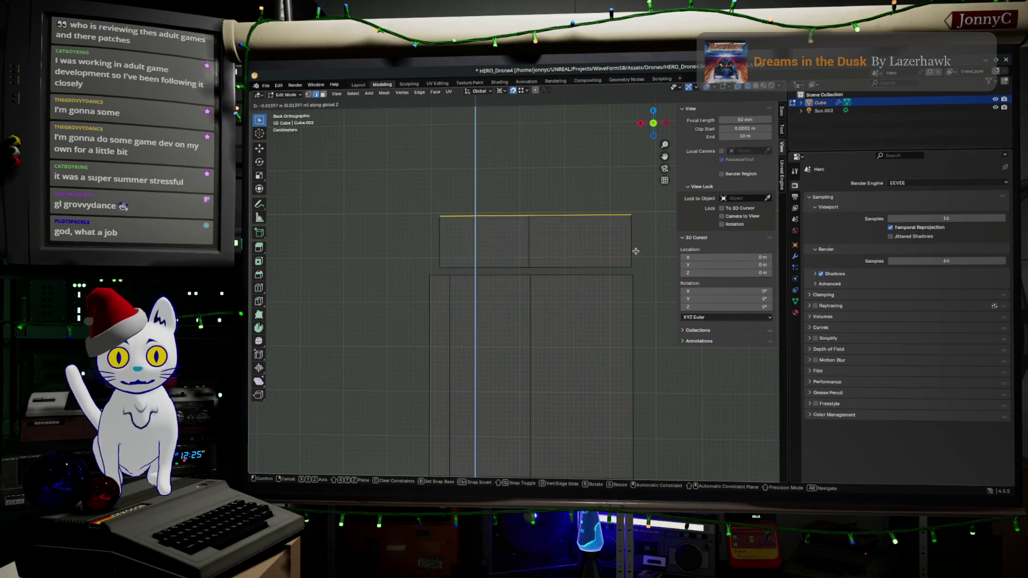
{"action": "left_click", "coordinate": [637, 247]}
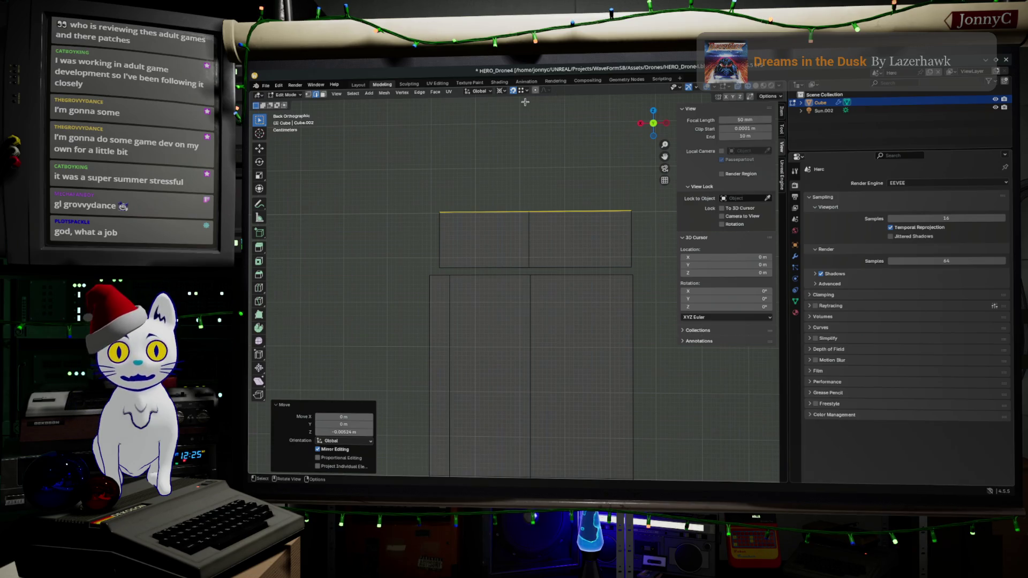
{"action": "left_click", "coordinate": [513, 91]}
{"action": "key", "text": "g"}
{"action": "key", "text": "z"}
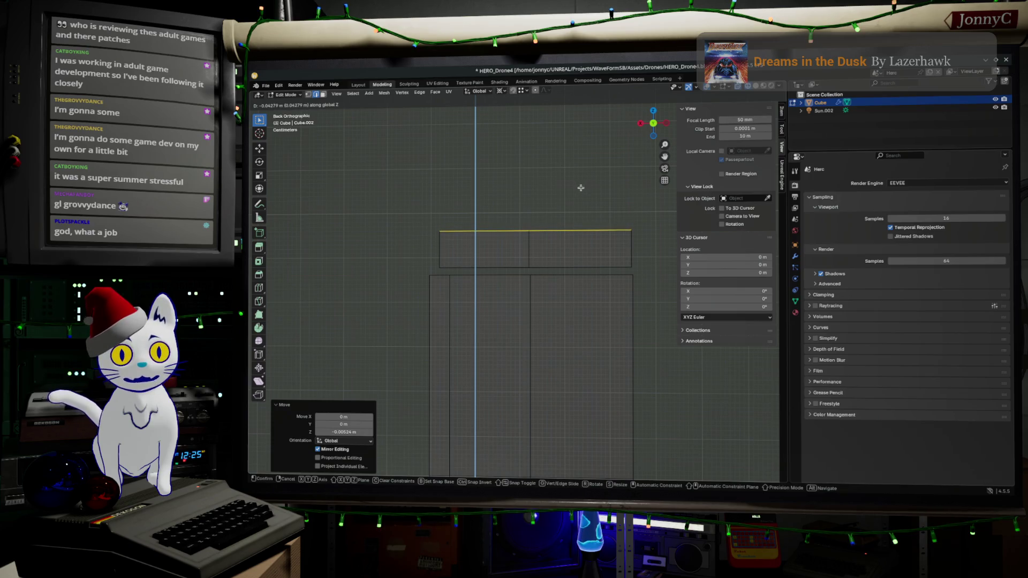
{"action": "left_click", "coordinate": [581, 188]}
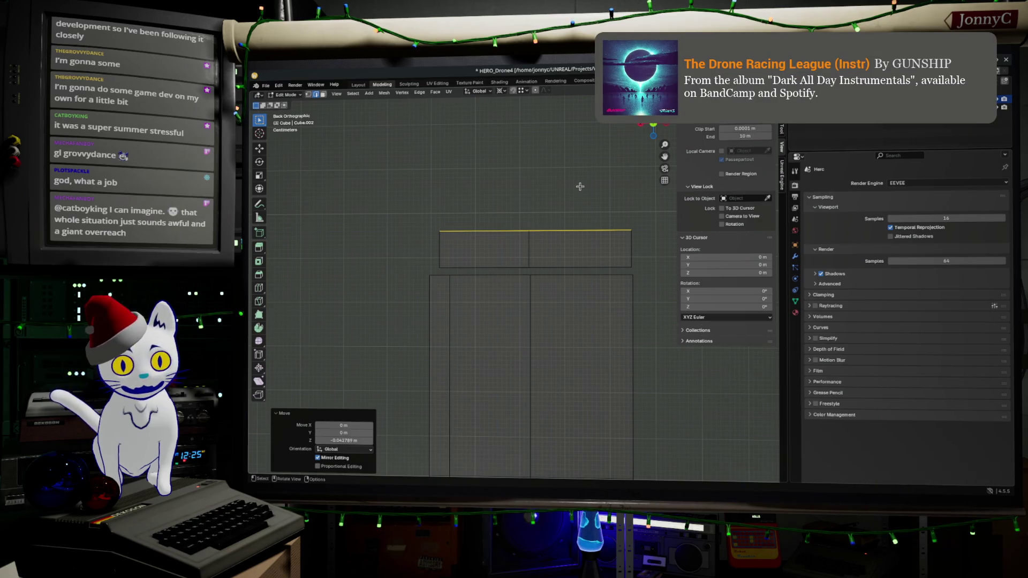
{"action": "mouse_move", "coordinate": [371, 250]}
{"action": "middle_mouse_down"}
{"action": "mouse_move", "coordinate": [397, 271]}
{"action": "mouse_move", "coordinate": [598, 303]}
{"action": "mouse_move", "coordinate": [610, 282]}
{"action": "middle_mouse_up"}
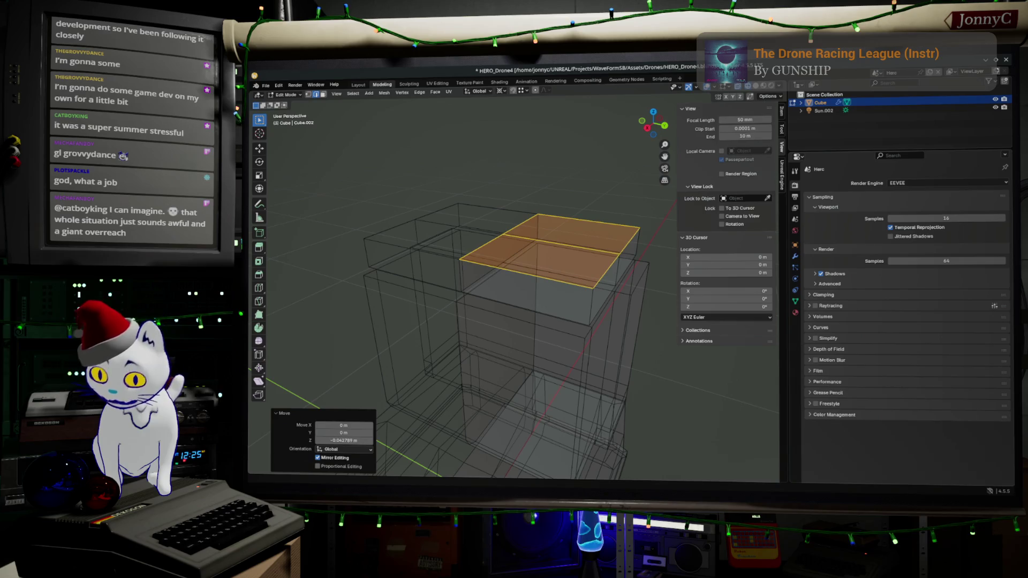
- Minimise Firefox and switch to the 'Hercules - Cargo Unit' page in AFFiNE
{"action": "key", "text": "alt+Tab"}
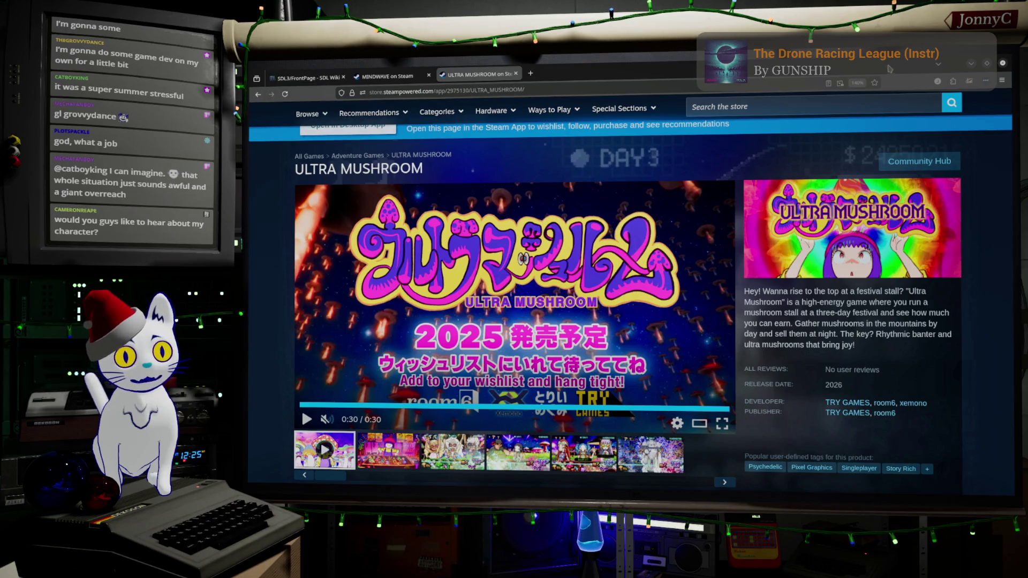
{"action": "left_click", "coordinate": [970, 63]}
{"action": "key", "text": "alt+Tab"}
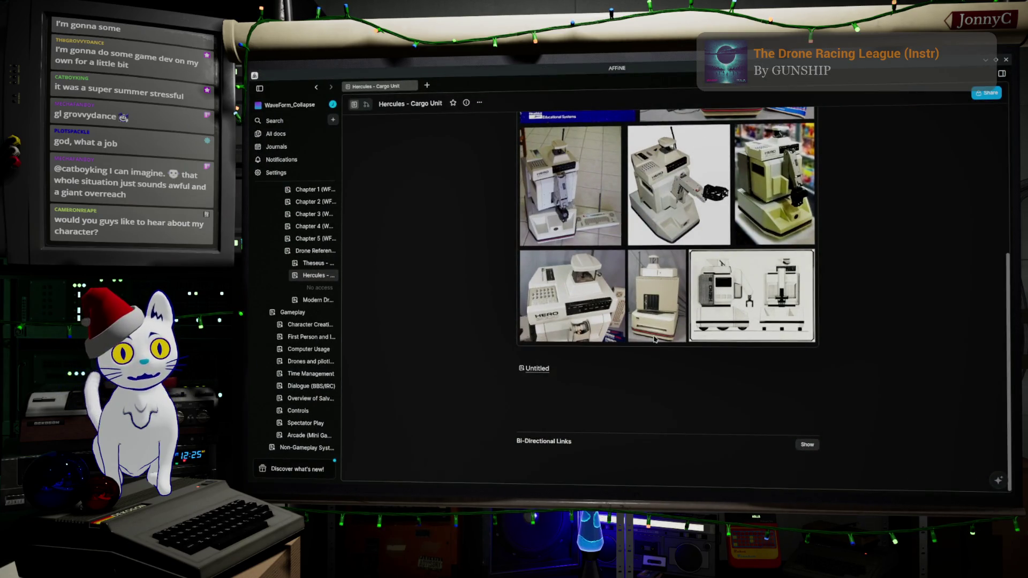
- Browse the HERO robot reference photos, then switch back and orbit the Blender drone model
{"action": "scroll", "coordinate": [654, 339], "scroll_direction": "up", "scroll_amount": 10}
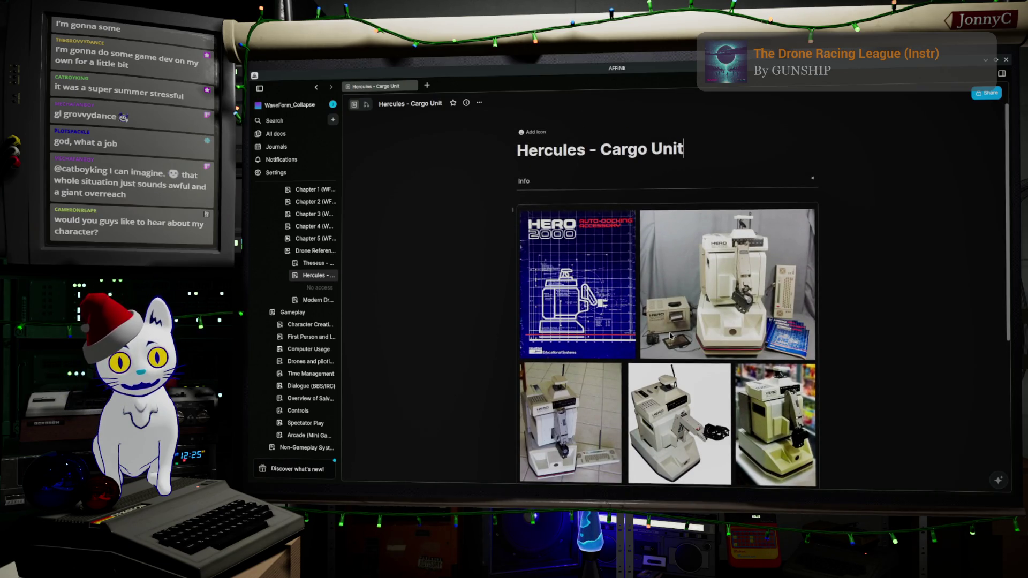
{"action": "scroll", "coordinate": [680, 333], "scroll_direction": "down", "scroll_amount": 3}
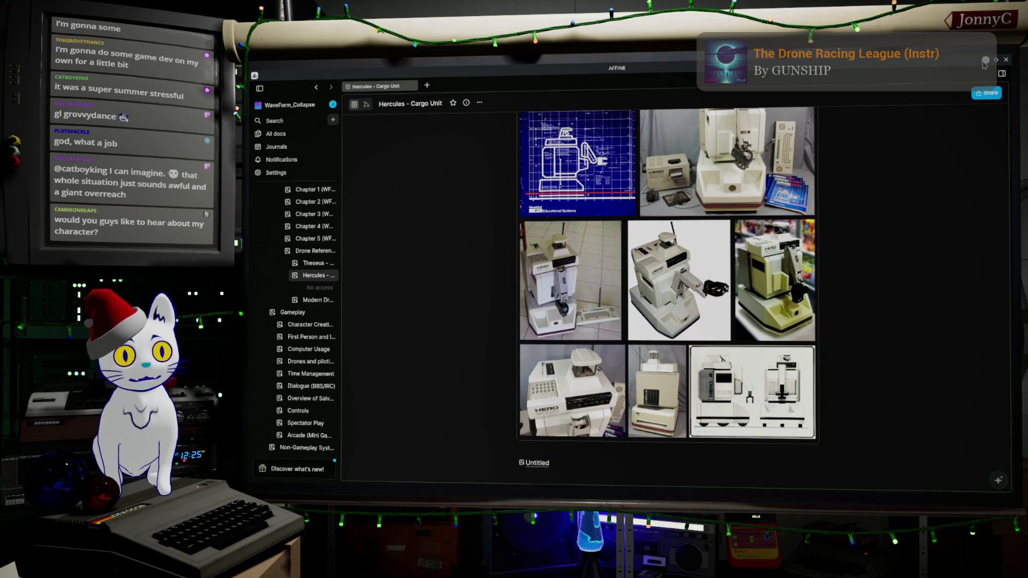
{"action": "key", "text": "alt+Tab"}
{"action": "mouse_move", "coordinate": [549, 287]}
{"action": "middle_mouse_down"}
{"action": "mouse_move", "coordinate": [594, 289]}
{"action": "mouse_move", "coordinate": [579, 286]}
{"action": "middle_mouse_up"}
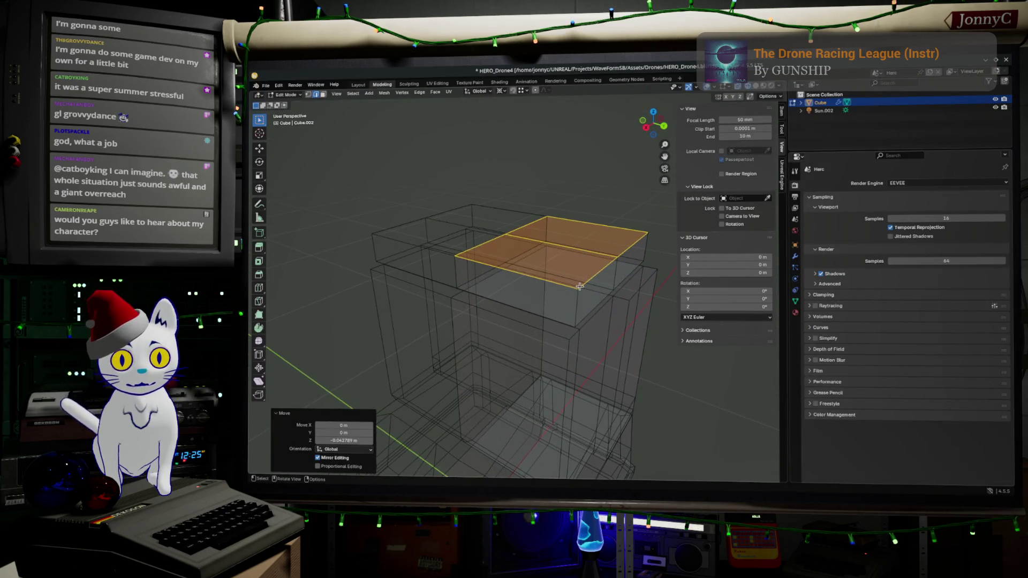
- In Top view, edge-slide a vertical edge by factor 0.246, then return to Object Mode
{"action": "left_click", "coordinate": [650, 246]}
{"action": "left_click", "coordinate": [664, 126]}
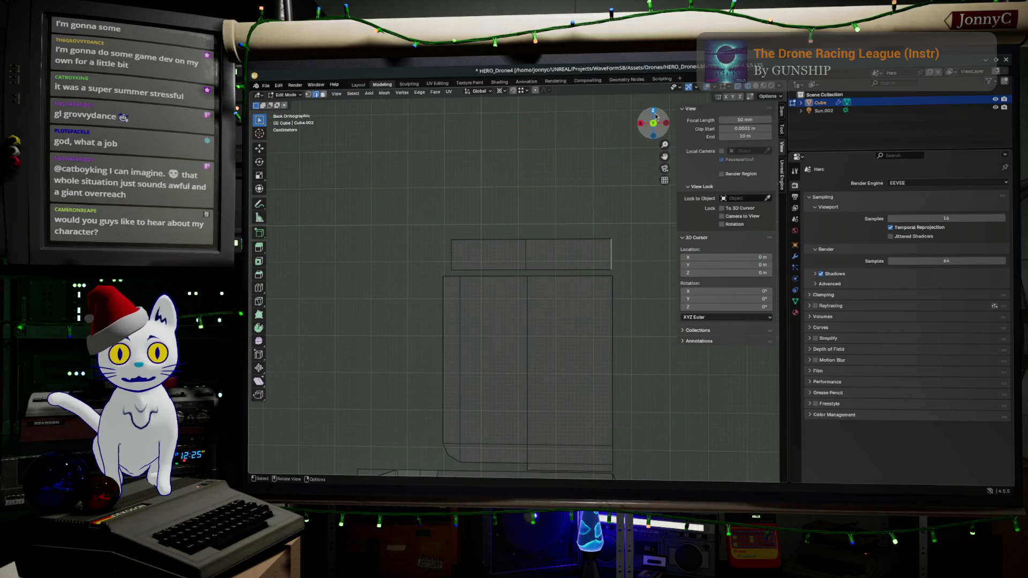
{"action": "left_click", "coordinate": [654, 112]}
{"action": "key", "text": "g"}
{"action": "key", "text": "g"}
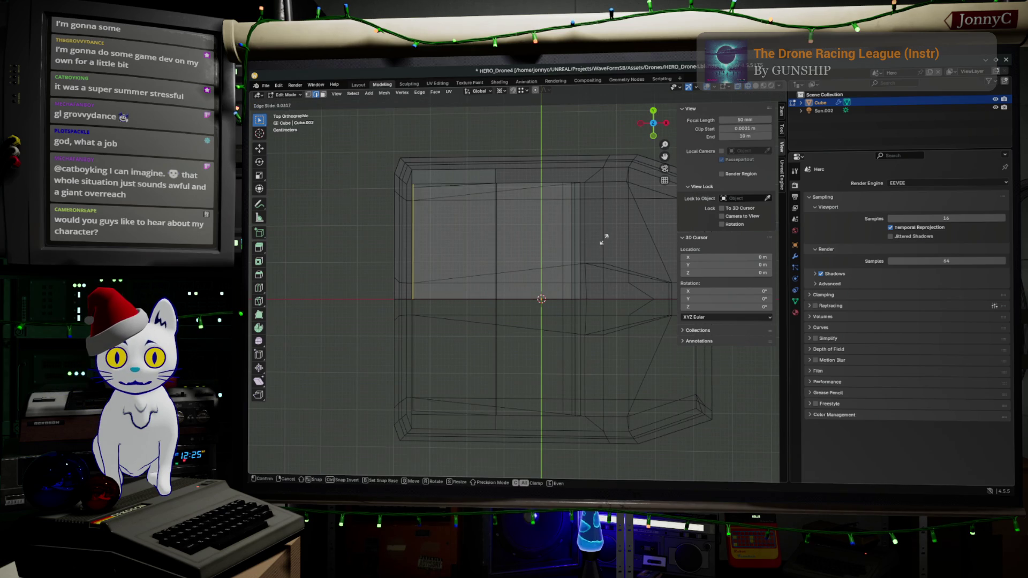
{"action": "left_click", "coordinate": [597, 255]}
{"action": "mouse_move", "coordinate": [541, 329]}
{"action": "middle_mouse_down"}
{"action": "mouse_move", "coordinate": [687, 246]}
{"action": "mouse_move", "coordinate": [669, 283]}
{"action": "mouse_move", "coordinate": [560, 326]}
{"action": "mouse_move", "coordinate": [506, 306]}
{"action": "mouse_move", "coordinate": [547, 336]}
{"action": "mouse_move", "coordinate": [600, 300]}
{"action": "middle_mouse_up"}
{"action": "key", "text": "Tab"}
{"action": "key", "text": "Tab"}
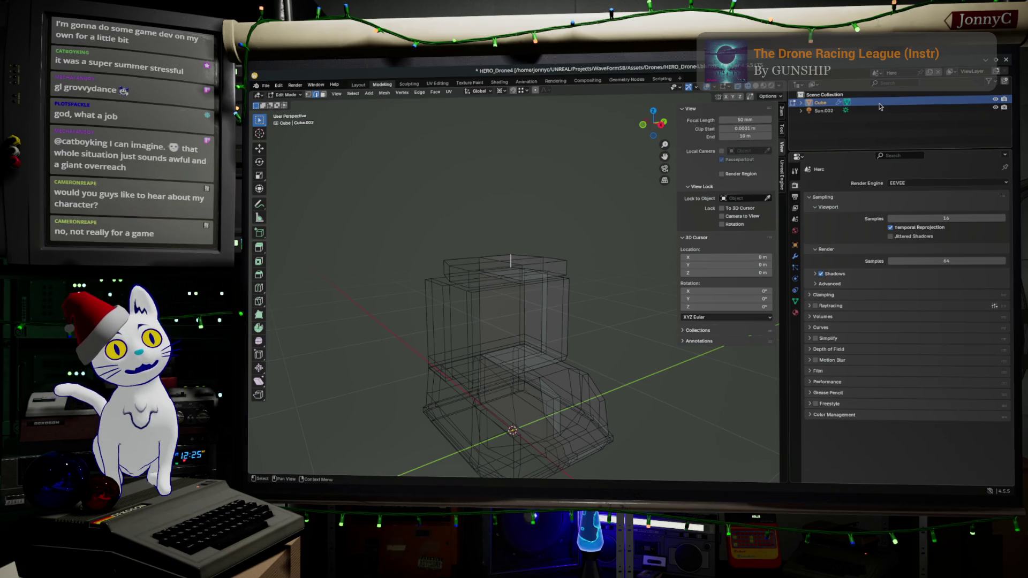
{"action": "mouse_move", "coordinate": [583, 316]}
{"action": "middle_mouse_down"}
{"action": "mouse_move", "coordinate": [540, 355]}
{"action": "mouse_move", "coordinate": [578, 321]}
{"action": "mouse_move", "coordinate": [690, 165]}
{"action": "middle_mouse_up"}
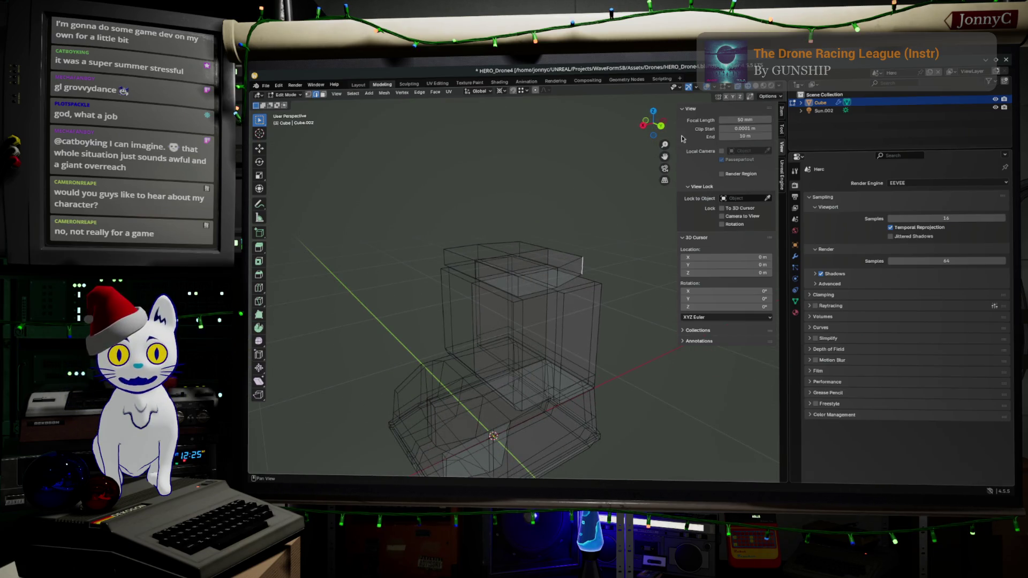
{"action": "left_click", "coordinate": [660, 127]}
{"action": "scroll", "coordinate": [538, 287], "scroll_direction": "up", "scroll_amount": 5}
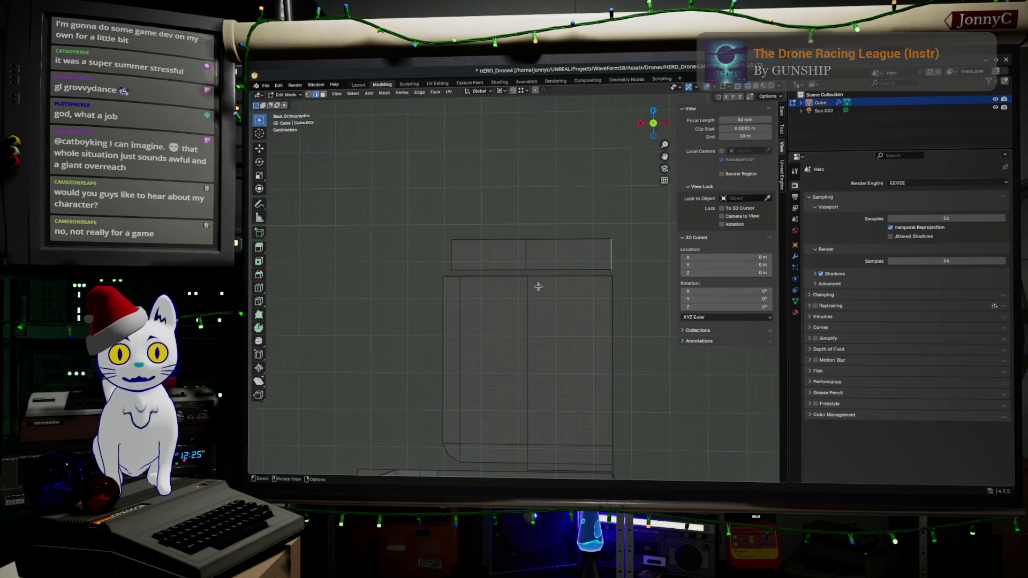
- Lower the top block's horizontal edge slightly along Z, then return to Object Mode
{"action": "mouse_move", "coordinate": [549, 275]}
{"action": "middle_mouse_down", "text": "shift"}
{"action": "mouse_move", "coordinate": [524, 301]}
{"action": "mouse_move", "coordinate": [522, 292]}
{"action": "middle_mouse_up", "text": "shift"}
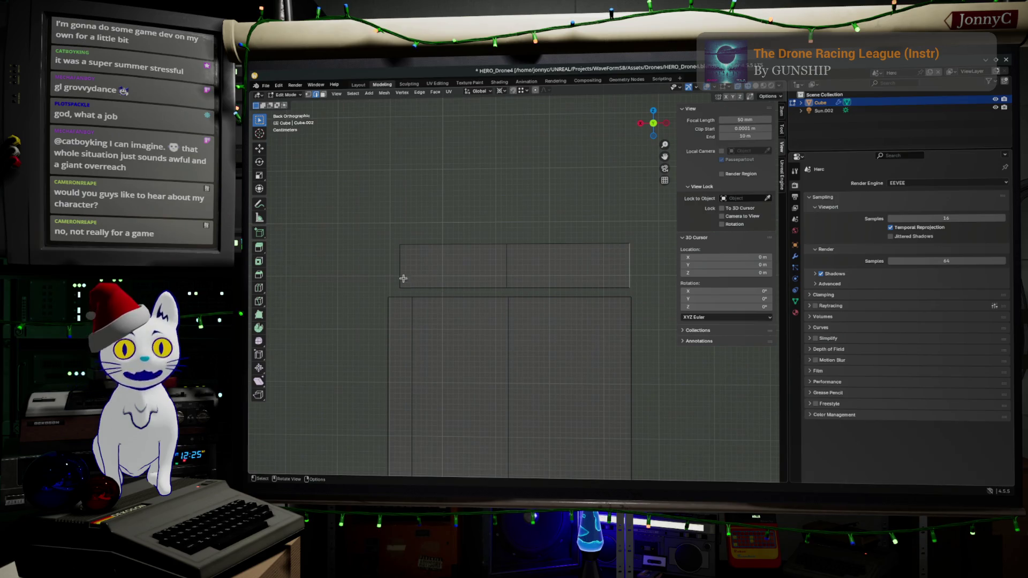
{"action": "mouse_move", "coordinate": [387, 276]}
{"action": "left_mouse_down"}
{"action": "mouse_move", "coordinate": [685, 277]}
{"action": "mouse_move", "coordinate": [699, 296]}
{"action": "mouse_move", "coordinate": [669, 294]}
{"action": "left_mouse_up"}
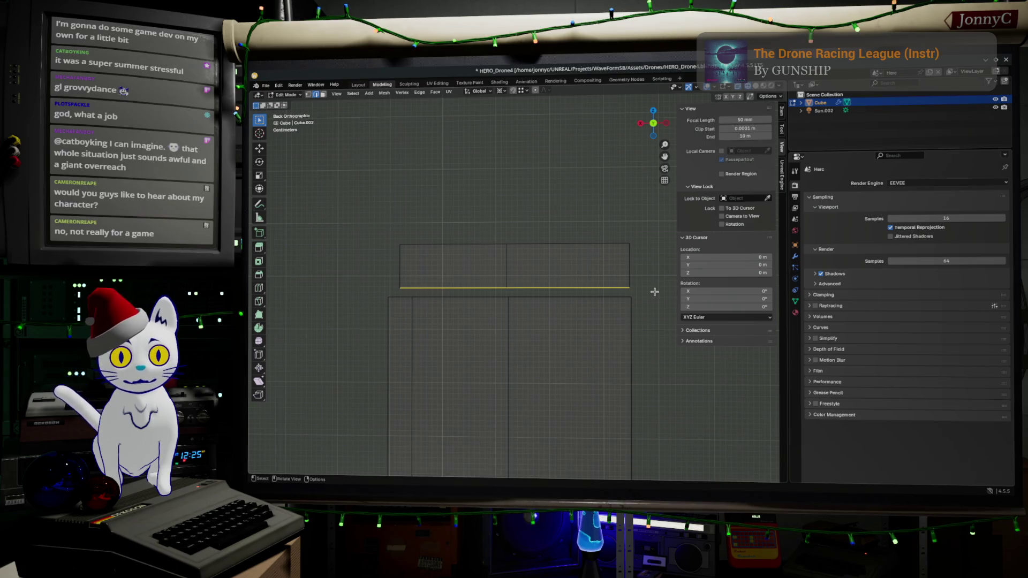
{"action": "key", "text": "z"}
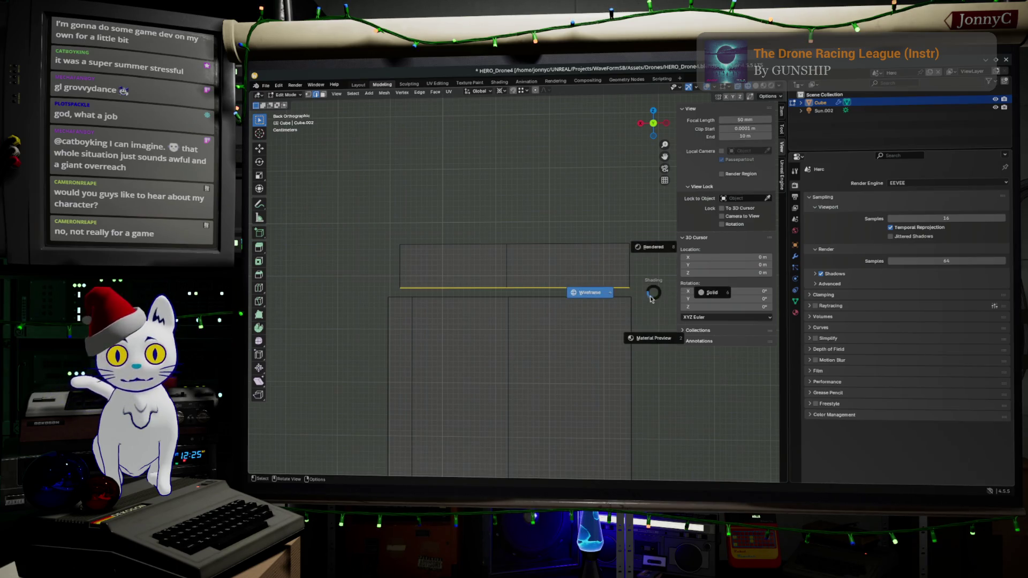
{"action": "key", "text": "g"}
{"action": "key", "text": "z"}
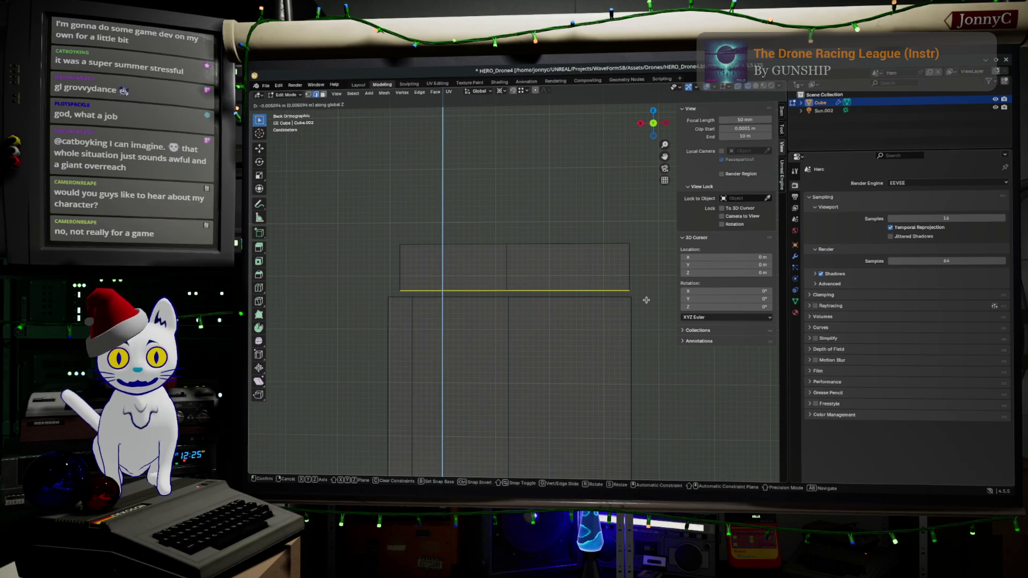
{"action": "left_click", "coordinate": [645, 301]}
{"action": "mouse_move", "coordinate": [617, 328]}
{"action": "middle_mouse_down"}
{"action": "mouse_move", "coordinate": [583, 374]}
{"action": "mouse_move", "coordinate": [629, 393]}
{"action": "mouse_move", "coordinate": [615, 391]}
{"action": "mouse_move", "coordinate": [606, 348]}
{"action": "mouse_move", "coordinate": [629, 360]}
{"action": "mouse_move", "coordinate": [622, 388]}
{"action": "mouse_move", "coordinate": [602, 371]}
{"action": "mouse_move", "coordinate": [593, 316]}
{"action": "mouse_move", "coordinate": [583, 343]}
{"action": "mouse_move", "coordinate": [608, 340]}
{"action": "mouse_move", "coordinate": [603, 363]}
{"action": "mouse_move", "coordinate": [528, 367]}
{"action": "mouse_move", "coordinate": [436, 344]}
{"action": "mouse_move", "coordinate": [427, 314]}
{"action": "mouse_move", "coordinate": [436, 282]}
{"action": "mouse_move", "coordinate": [428, 355]}
{"action": "mouse_move", "coordinate": [485, 375]}
{"action": "mouse_move", "coordinate": [612, 368]}
{"action": "middle_mouse_up"}
{"action": "key", "text": "Tab"}
{"action": "scroll", "coordinate": [622, 383], "scroll_direction": "down", "scroll_amount": 3}
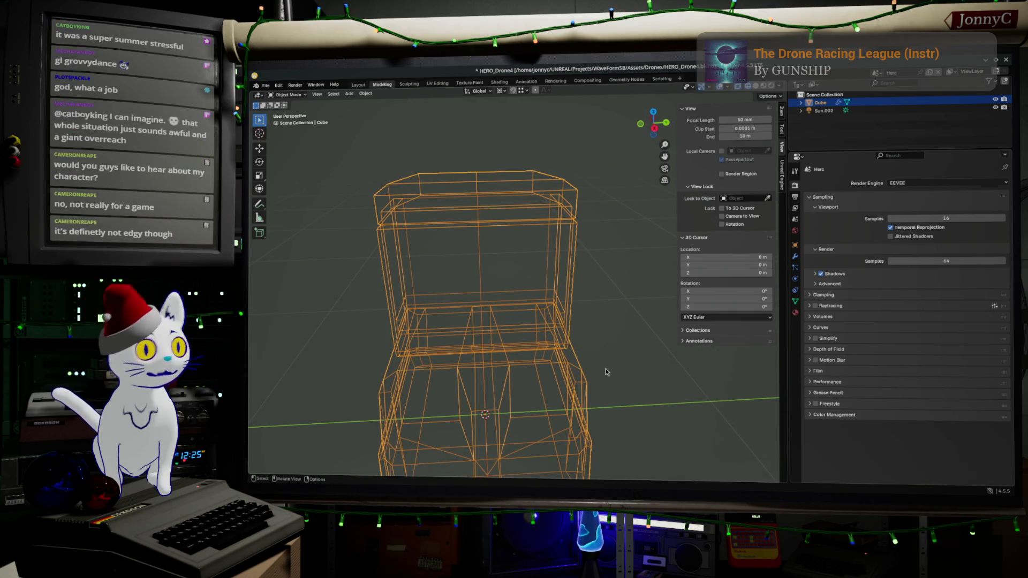
- In Edit Mode, turn off X-ray for solid shading and select the linked right-hand part
{"action": "middle_click_drag", "start_coordinate": [575, 347], "coordinate": [561, 370]}
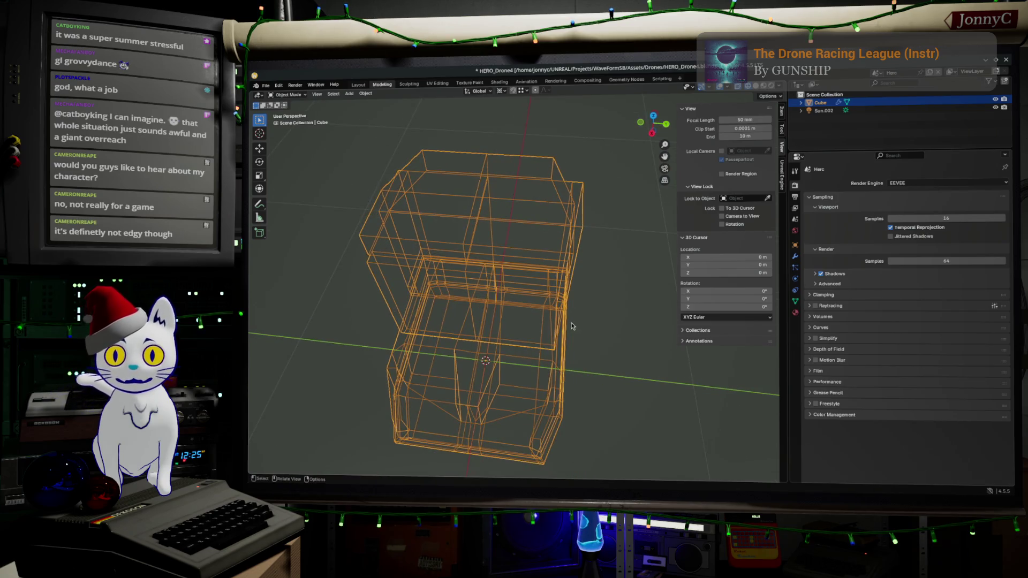
{"action": "key", "text": "Tab"}
{"action": "mouse_move", "coordinate": [587, 311]}
{"action": "middle_mouse_down"}
{"action": "mouse_move", "coordinate": [571, 292]}
{"action": "mouse_move", "coordinate": [582, 252]}
{"action": "middle_mouse_up"}
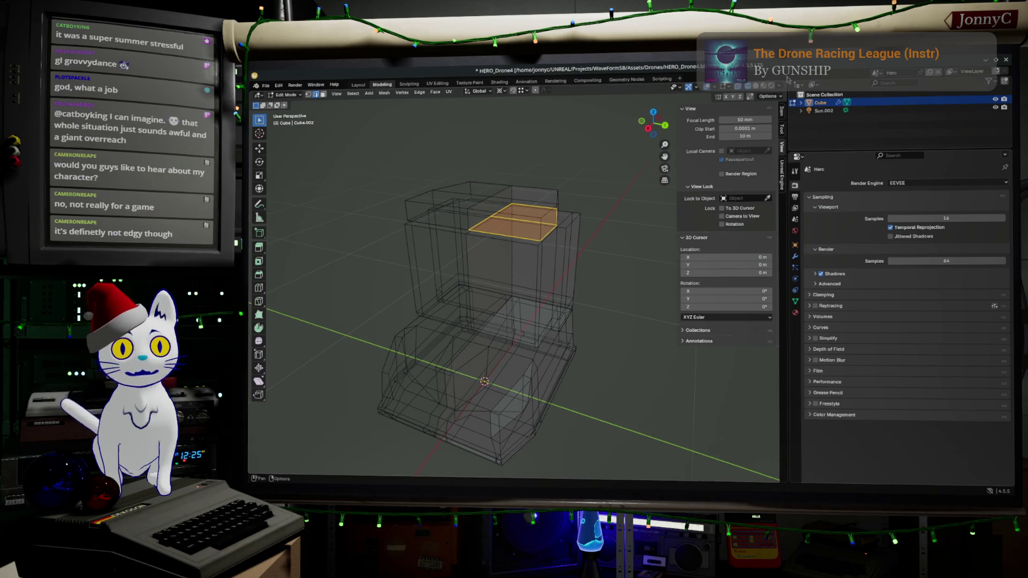
{"action": "key", "text": "alt+z"}
{"action": "key", "text": "ctrl+l"}
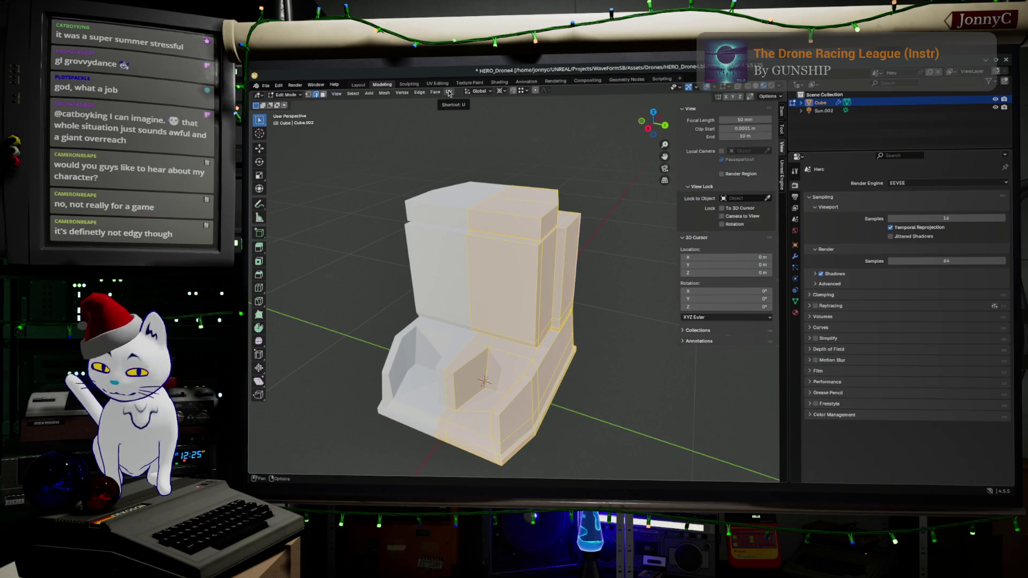
- Recalculate the normals to face outside, deselect everything and return to Object Mode
{"action": "left_click", "coordinate": [353, 93]}
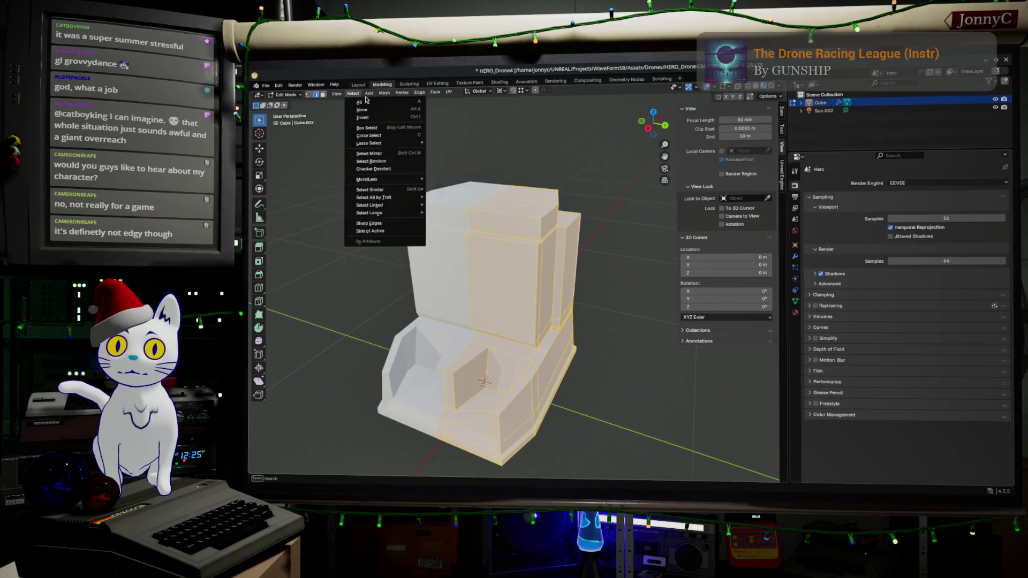
{"action": "mouse_move", "coordinate": [384, 93]}
{"action": "mouse_move", "coordinate": [425, 222]}
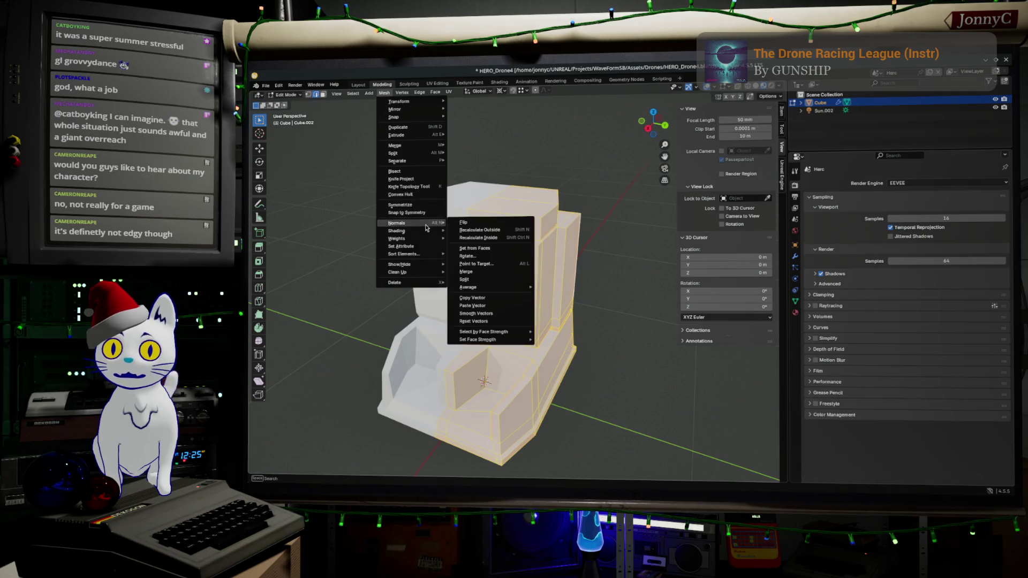
{"action": "left_click", "coordinate": [484, 234]}
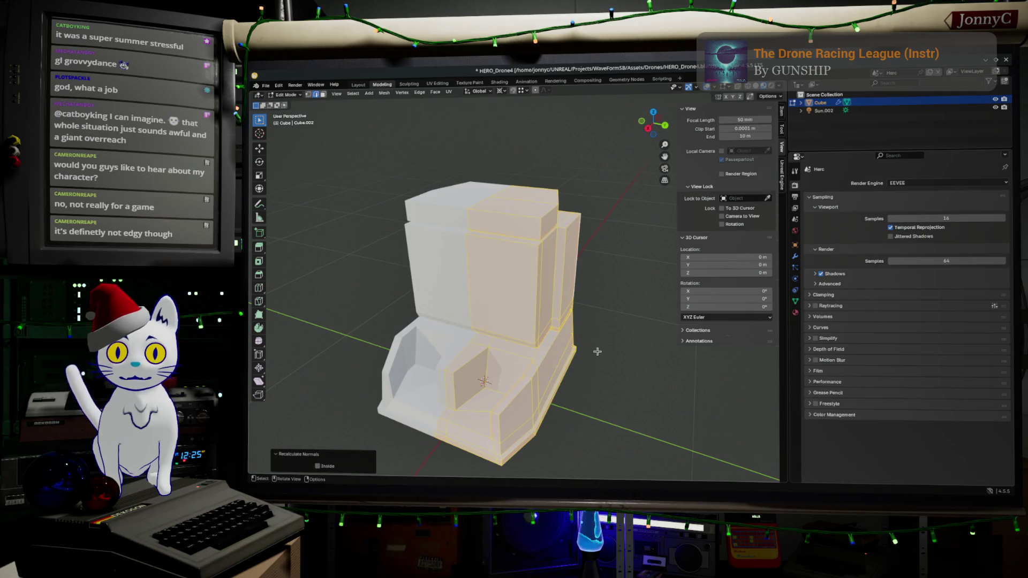
{"action": "key", "text": "alt+a"}
{"action": "key", "text": "Tab"}
{"action": "mouse_move", "coordinate": [599, 356]}
{"action": "middle_mouse_down"}
{"action": "mouse_move", "coordinate": [616, 318]}
{"action": "mouse_move", "coordinate": [601, 294]}
{"action": "mouse_move", "coordinate": [630, 304]}
{"action": "mouse_move", "coordinate": [610, 289]}
{"action": "mouse_move", "coordinate": [594, 300]}
{"action": "mouse_move", "coordinate": [605, 295]}
{"action": "middle_mouse_up"}
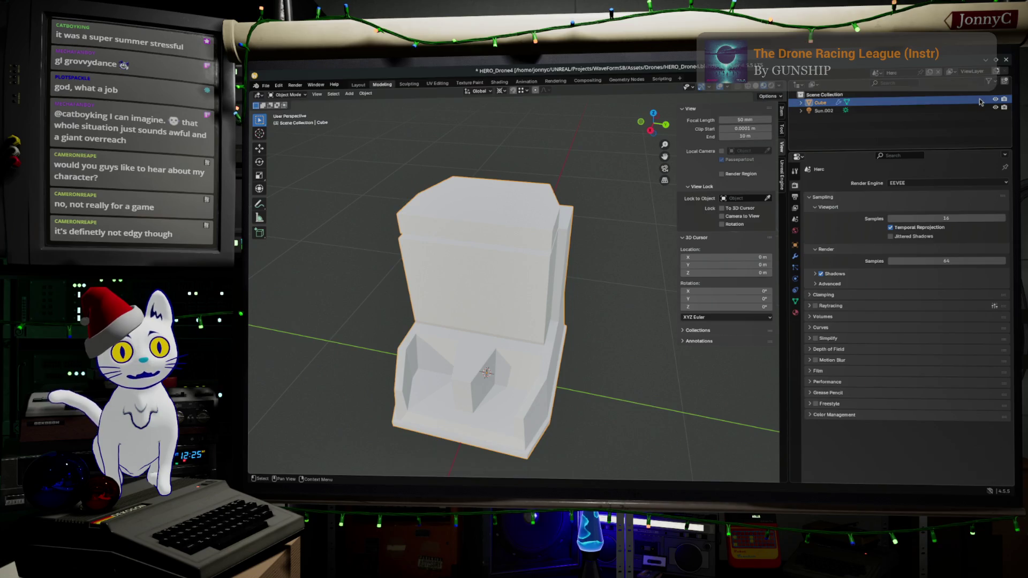
{"action": "right_click", "coordinate": [980, 102]}
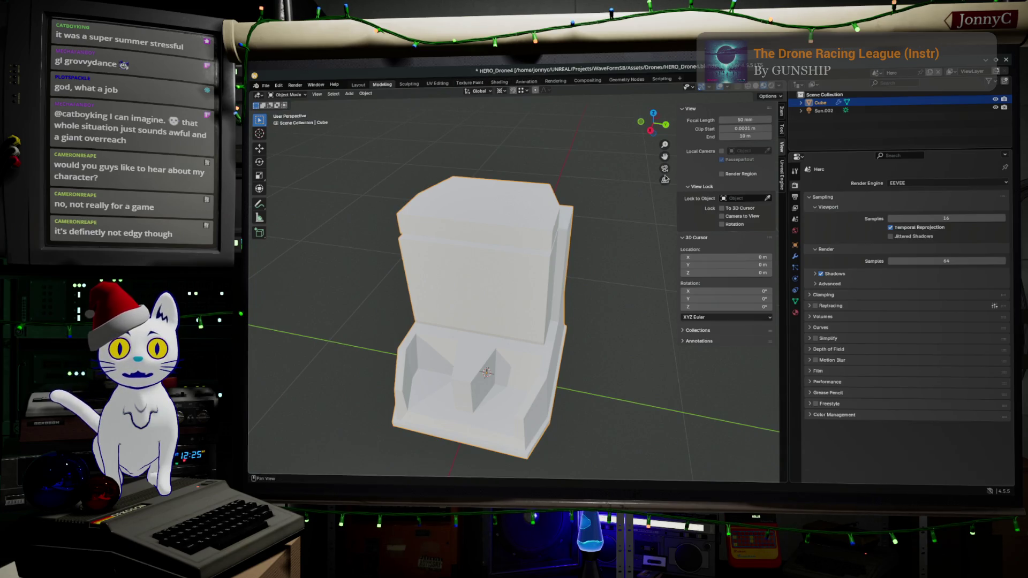
{"action": "middle_click_drag", "start_coordinate": [505, 277], "coordinate": [469, 255]}
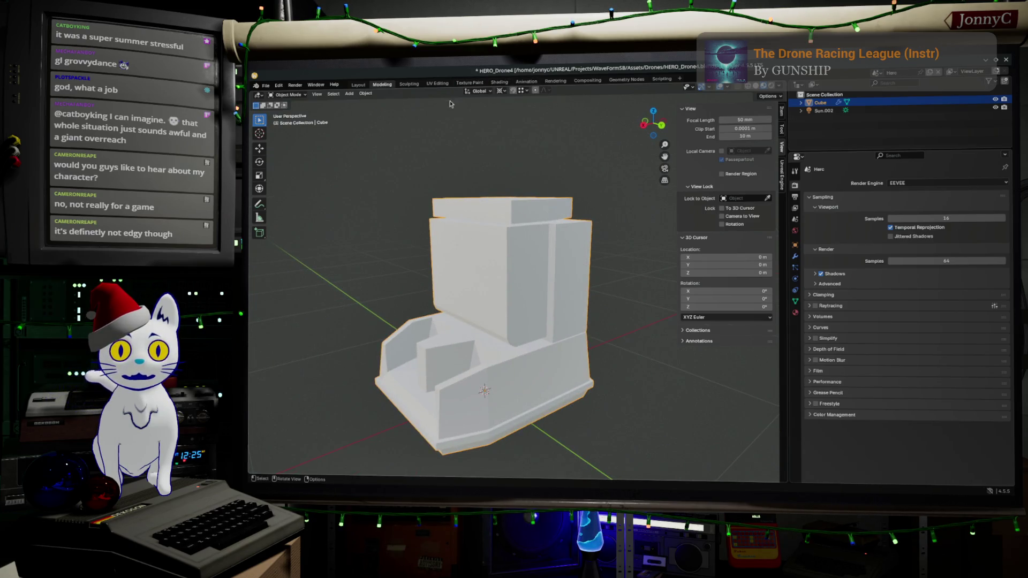
- Make an in-place linked duplicate of the drone and rename Cube.001 to DroneBase
{"action": "left_click", "coordinate": [366, 93]}
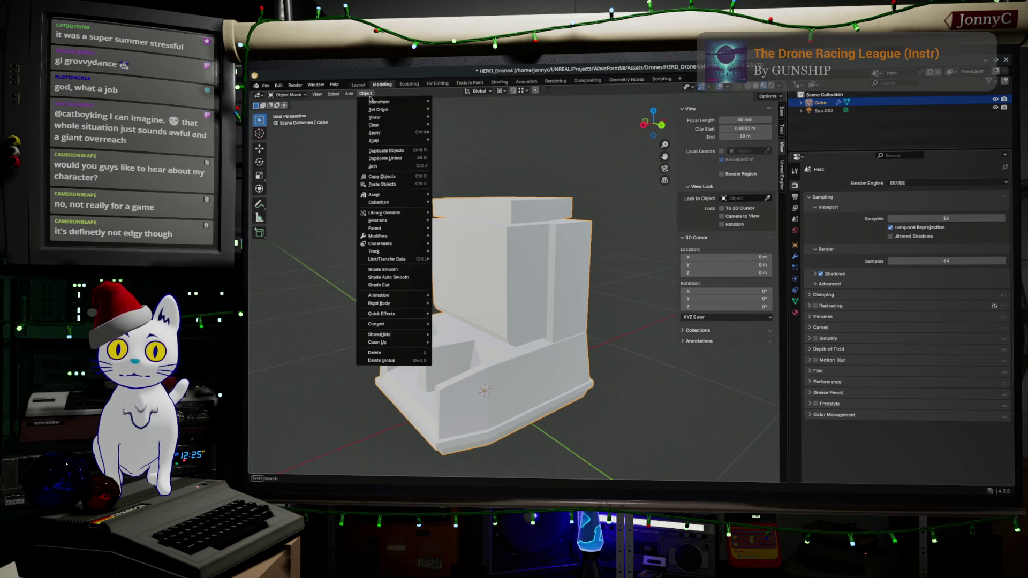
{"action": "left_click", "coordinate": [406, 159]}
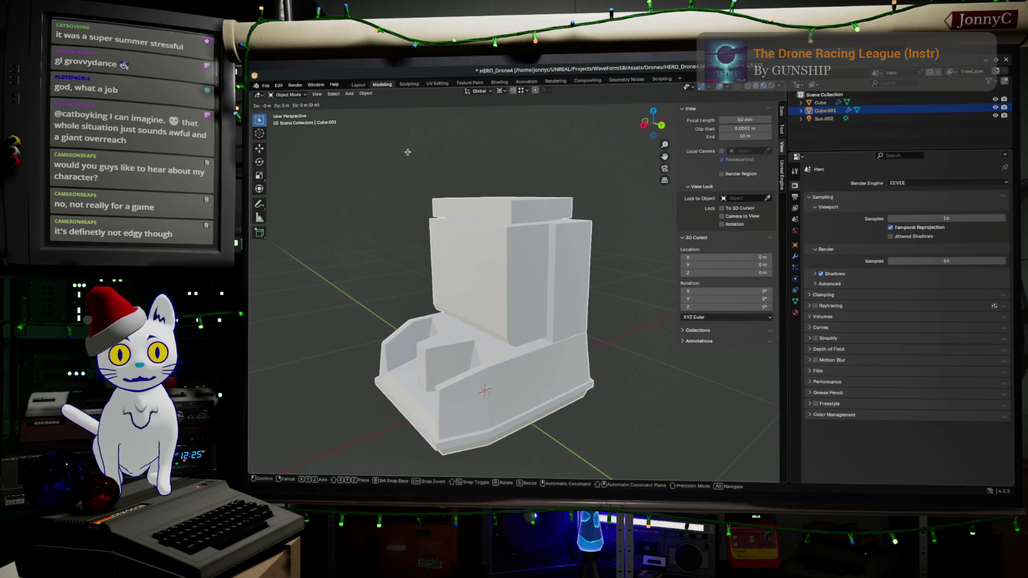
{"action": "left_click", "coordinate": [408, 152]}
{"action": "double_click", "coordinate": [830, 110]}
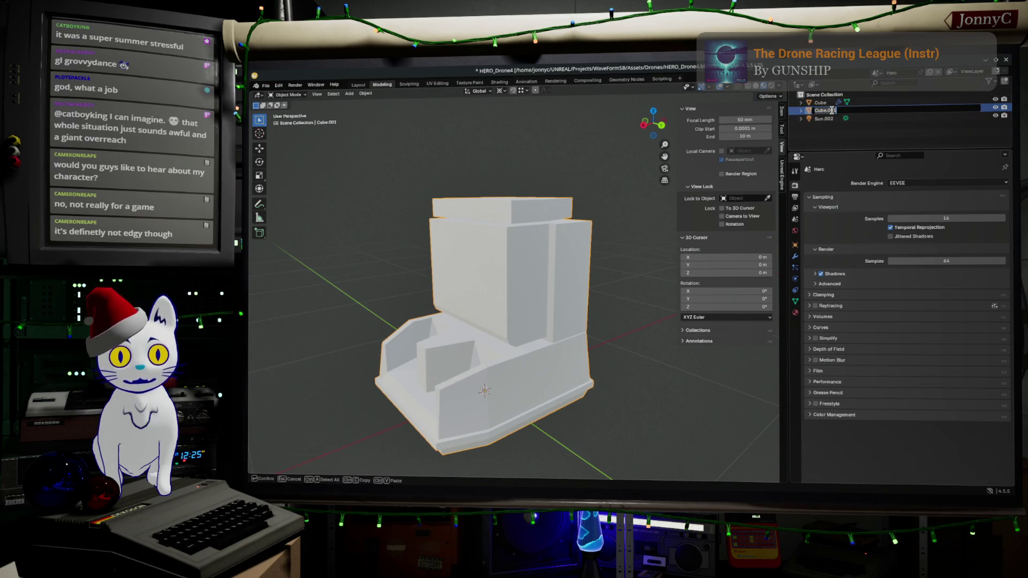
{"action": "type", "text": "Drone"}
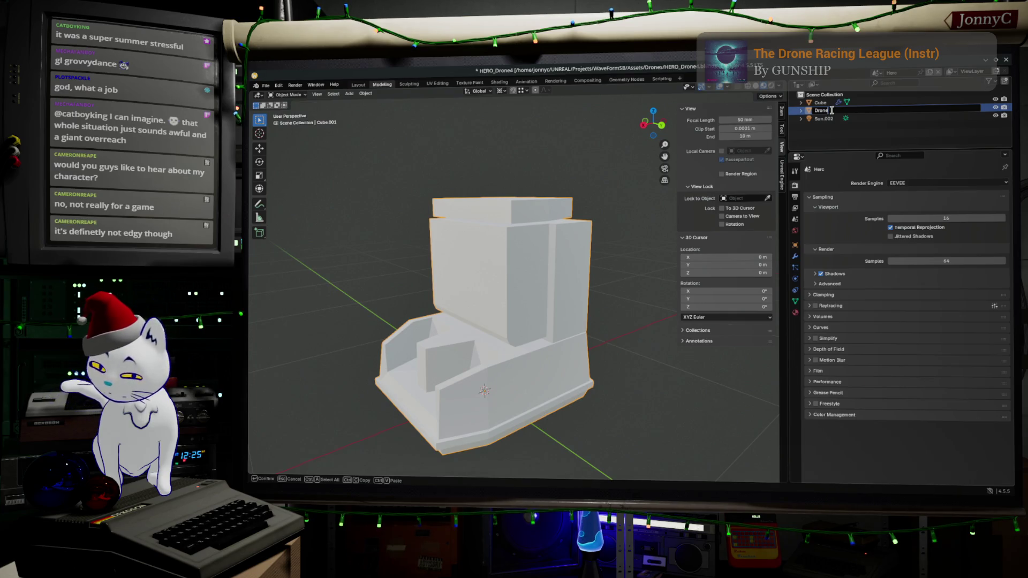
{"action": "type", "text": "Base"}
{"action": "key", "text": "Return"}
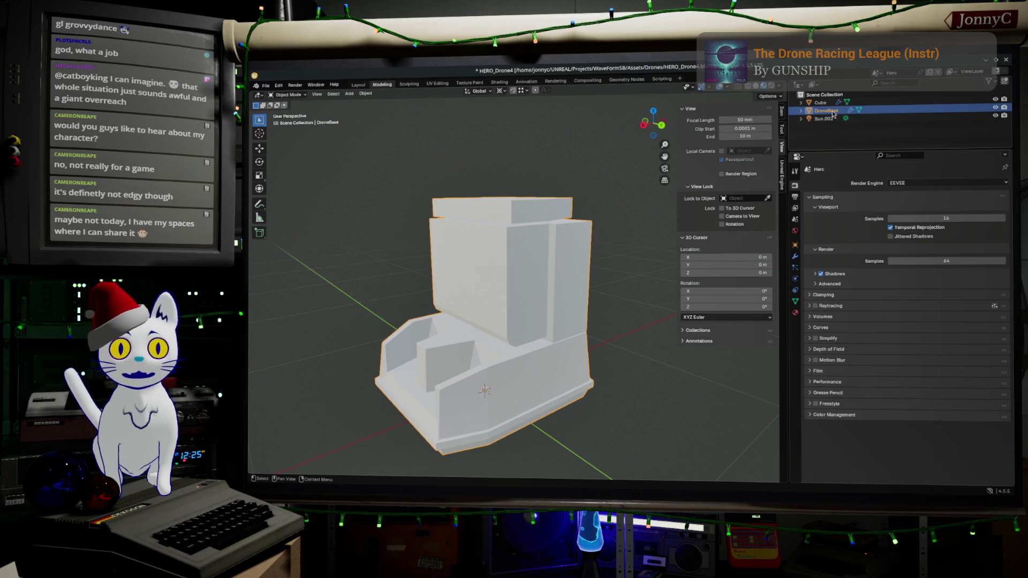
{"action": "left_click", "coordinate": [528, 271]}
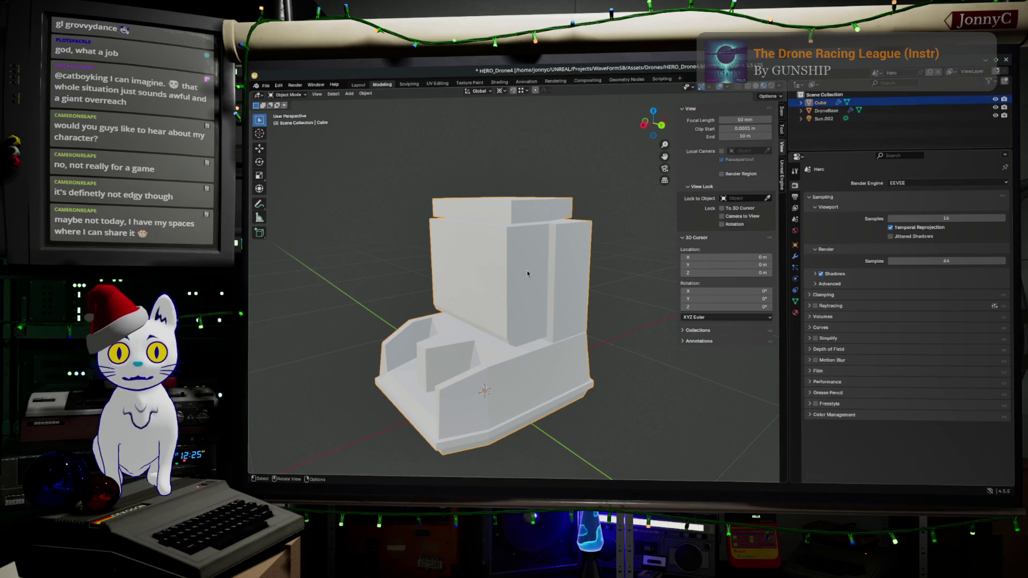
- Select the drone's whole upper block in Edit Mode and separate it into its own object
{"action": "key", "text": "Tab"}
{"action": "left_click_drag", "start_coordinate": [387, 154], "coordinate": [577, 287]}
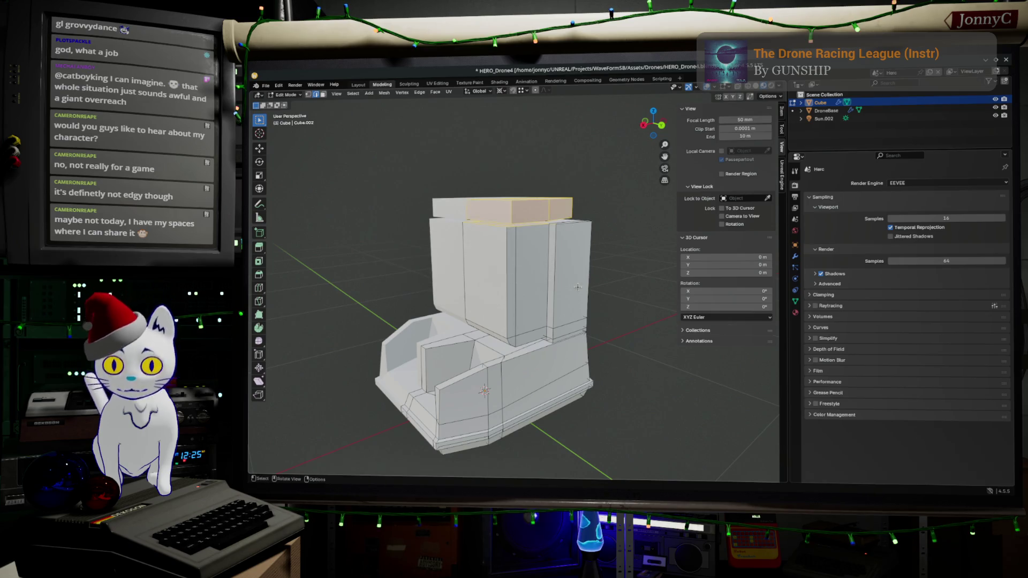
{"action": "key", "text": "ctrl+KP_Add"}
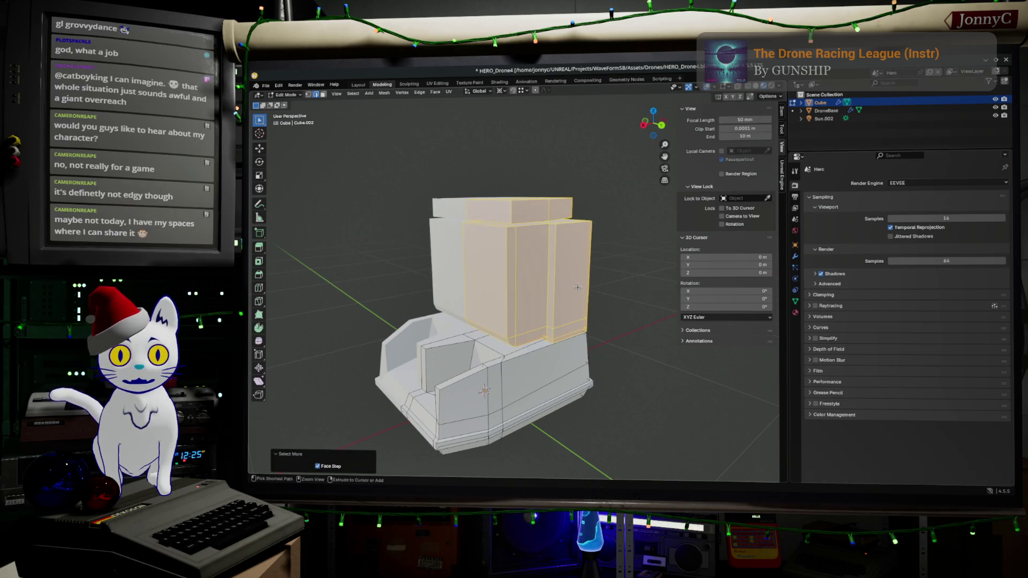
{"action": "key", "text": "p"}
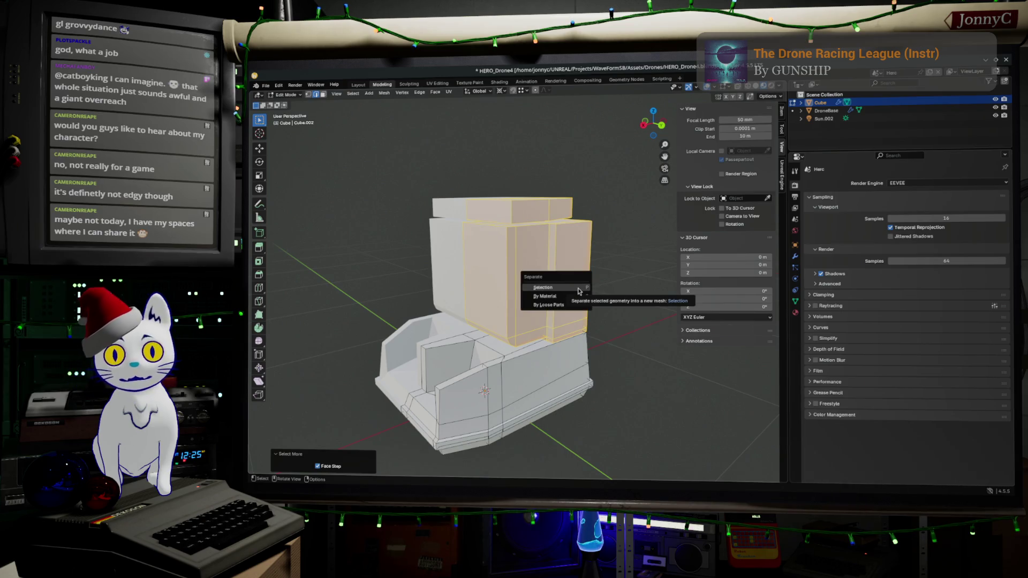
{"action": "left_click", "coordinate": [578, 287]}
{"action": "right_click", "coordinate": [578, 287]}
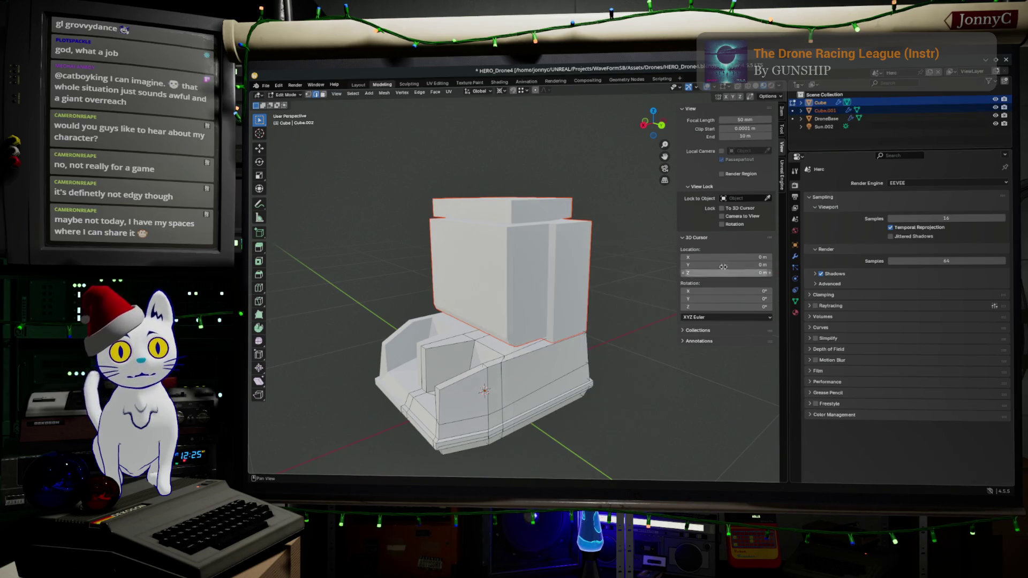
- Rename the separated object to DroneTorso in the Outliner
{"action": "double_click", "coordinate": [821, 110]}
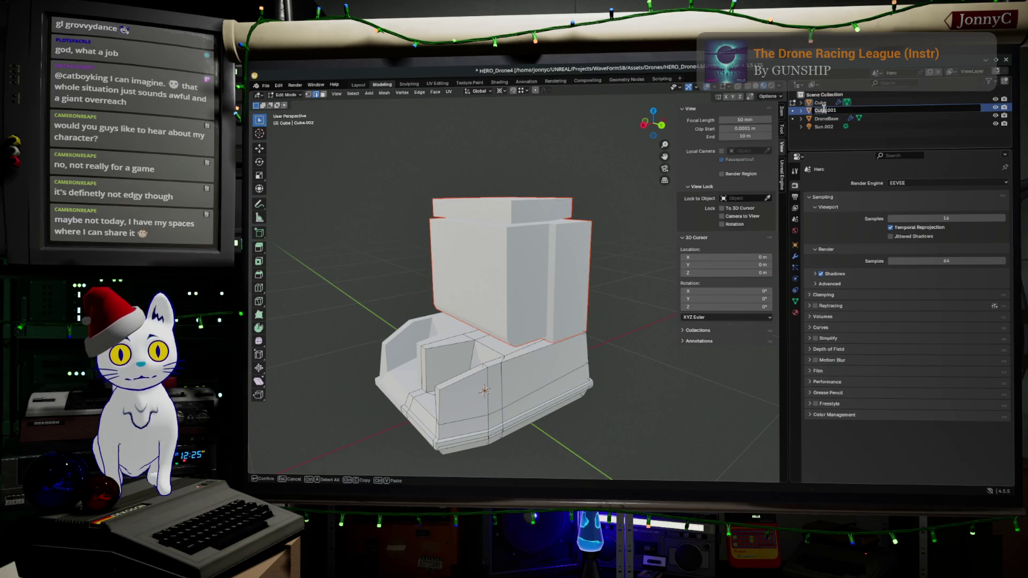
{"action": "type", "text": "c"}
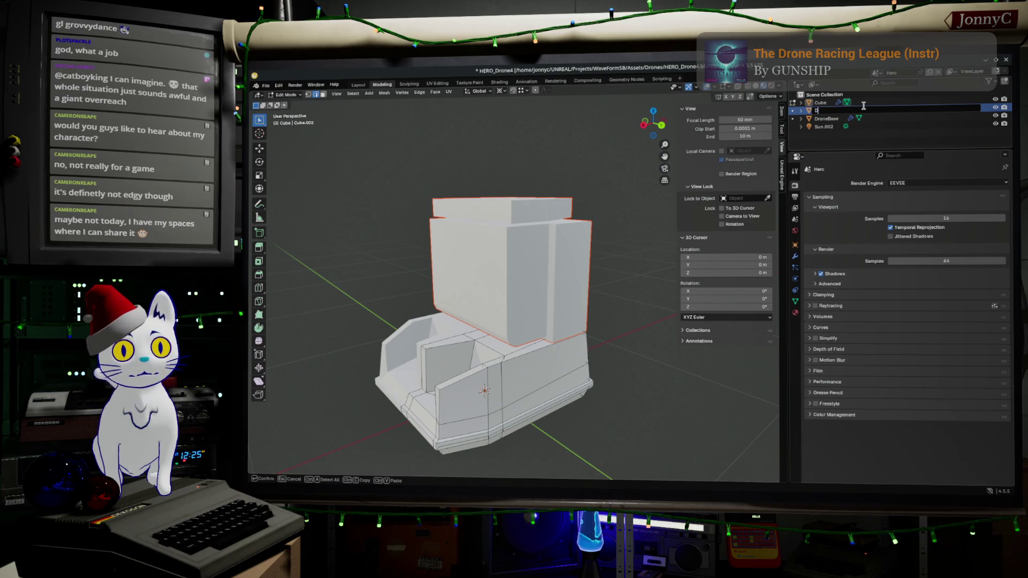
{"action": "type", "text": "Torso"}
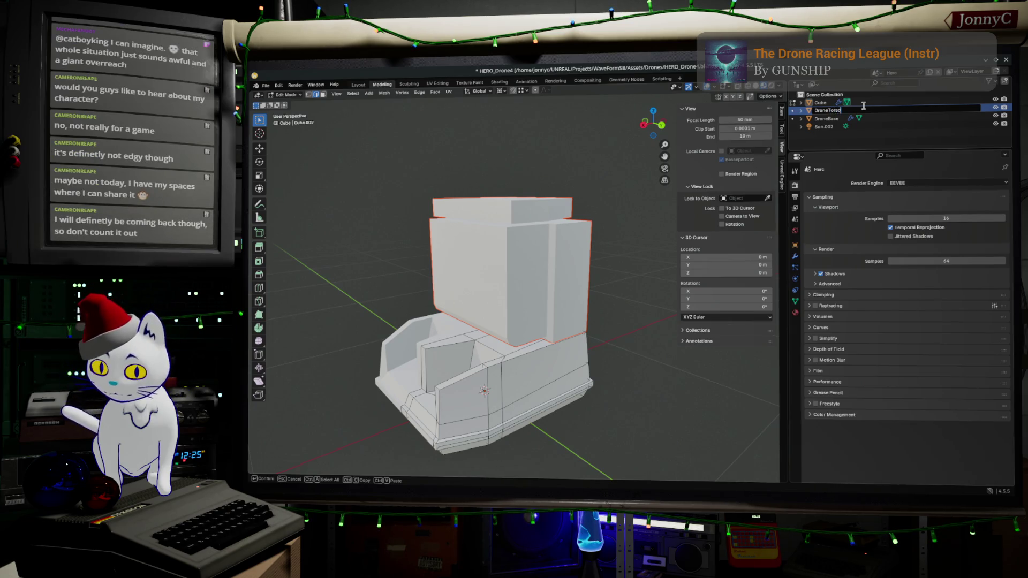
{"action": "key", "text": "Return"}
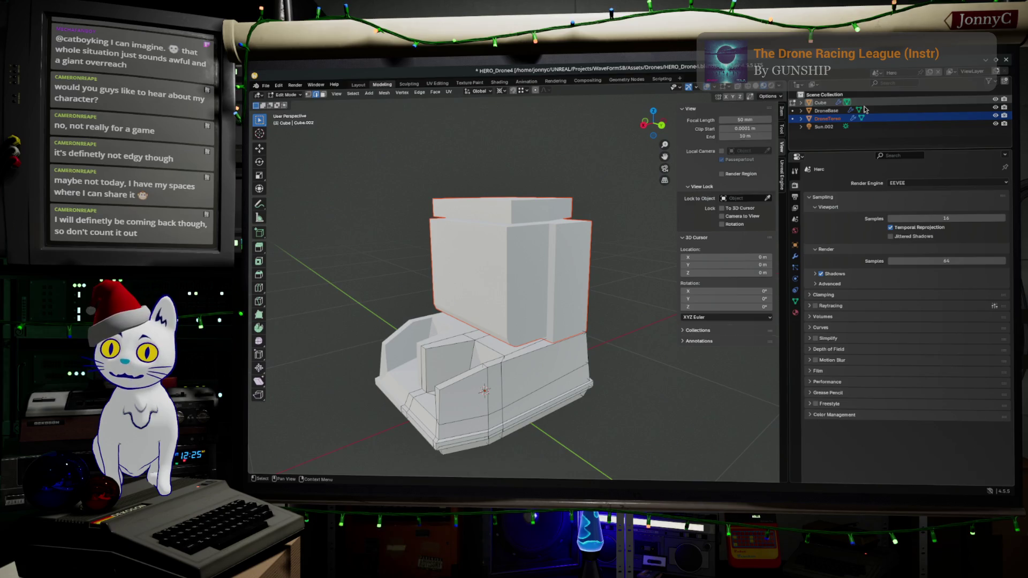
{"action": "key", "text": "Tab"}
{"action": "key", "text": "Tab"}
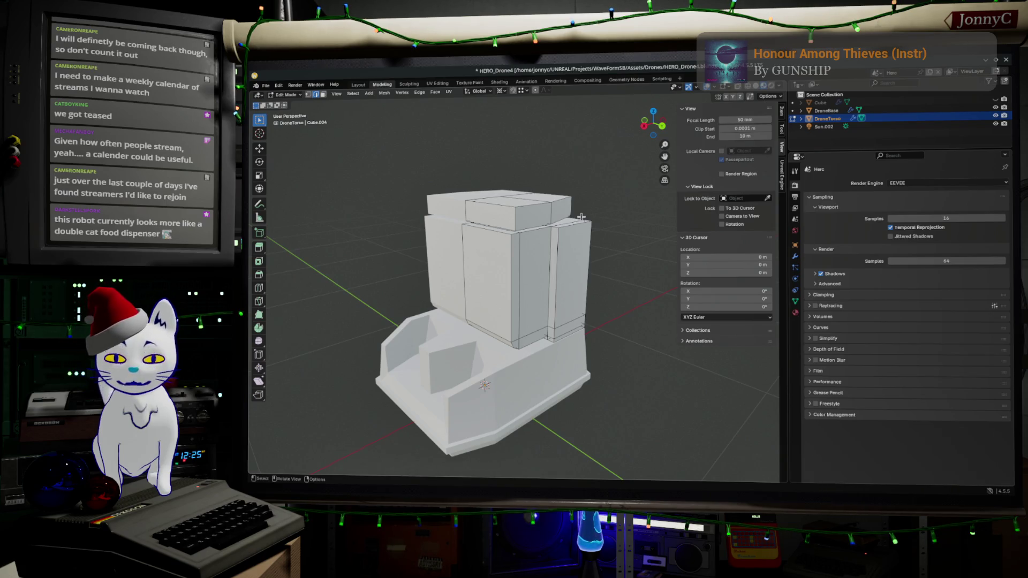
- Orbit the view to inspect the paneled DroneTorso on its angled base
{"action": "mouse_move", "coordinate": [581, 217]}
{"action": "middle_mouse_down"}
{"action": "mouse_move", "coordinate": [540, 259]}
{"action": "mouse_move", "coordinate": [583, 289]}
{"action": "mouse_move", "coordinate": [578, 264]}
{"action": "mouse_move", "coordinate": [565, 310]}
{"action": "middle_mouse_up"}
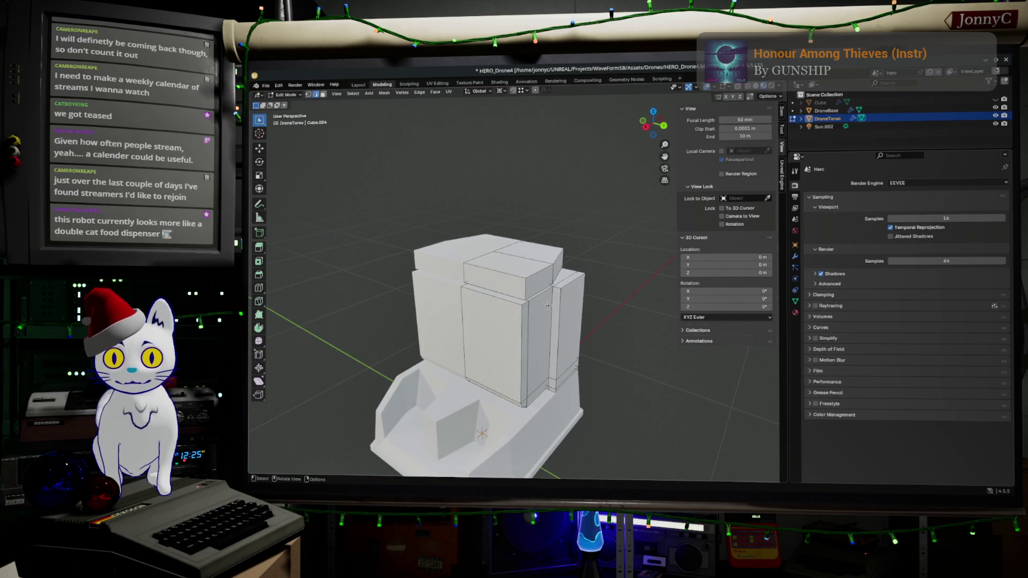
- Delete the Mirror modifier from DroneTorso in the Modifier properties
{"action": "left_click", "coordinate": [795, 256]}
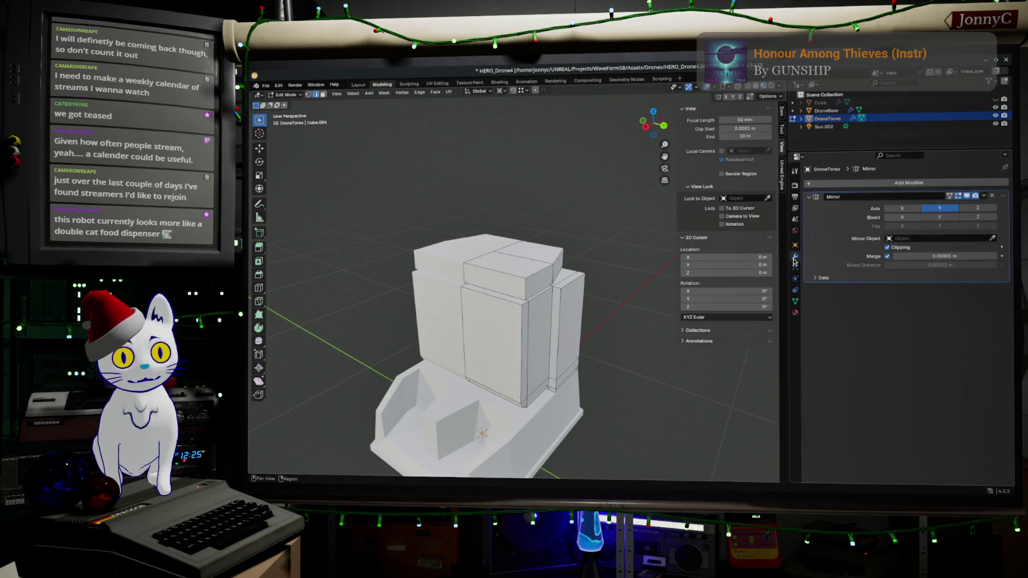
{"action": "left_click", "coordinate": [978, 197]}
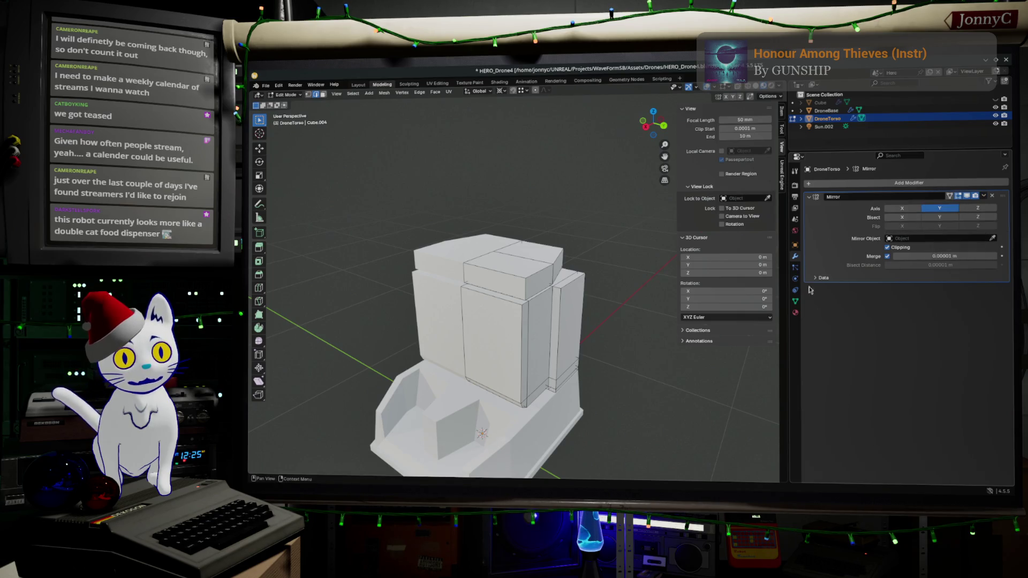
{"action": "key", "text": "Tab"}
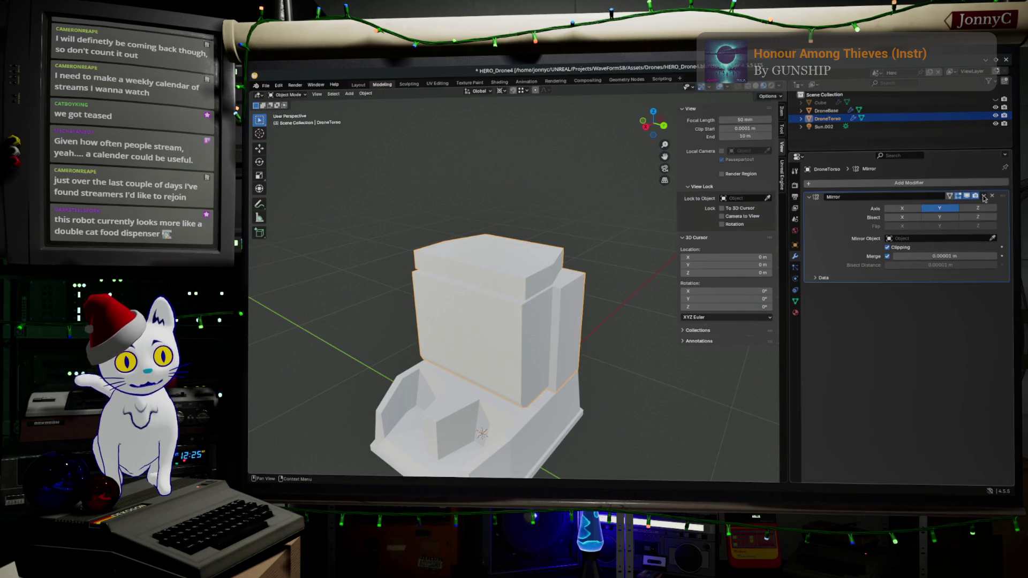
{"action": "left_click", "coordinate": [984, 198]}
{"action": "left_click", "coordinate": [947, 234]}
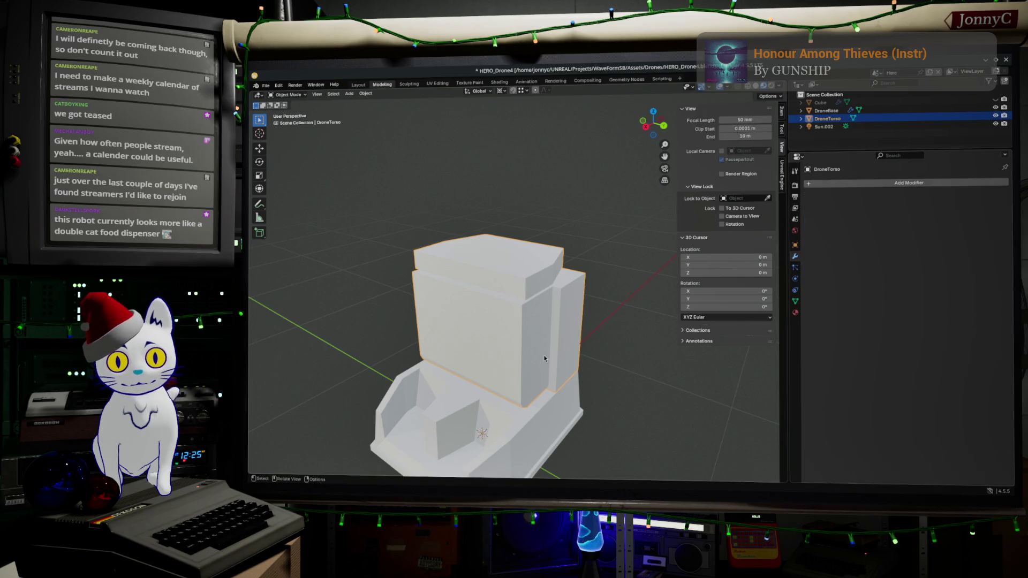
- Select DroneBase and enter its Edit Mode, briefly toggling object visibility on the way
{"action": "key", "text": "ctrl+z"}
{"action": "key", "text": "ctrl+z"}
{"action": "key", "text": "ctrl+z"}
{"action": "mouse_move", "coordinate": [544, 359]}
{"action": "middle_mouse_down"}
{"action": "mouse_move", "coordinate": [538, 329]}
{"action": "mouse_move", "coordinate": [509, 341]}
{"action": "middle_mouse_up"}
{"action": "key", "text": "Tab"}
{"action": "key", "text": "Tab"}
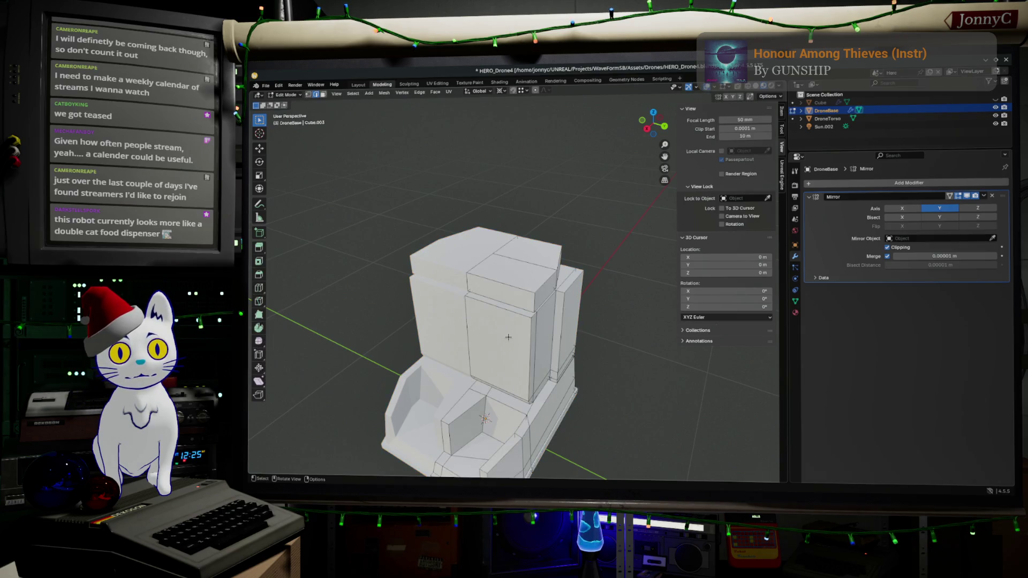
{"action": "key", "text": "Tab"}
{"action": "left_click", "coordinate": [996, 118]}
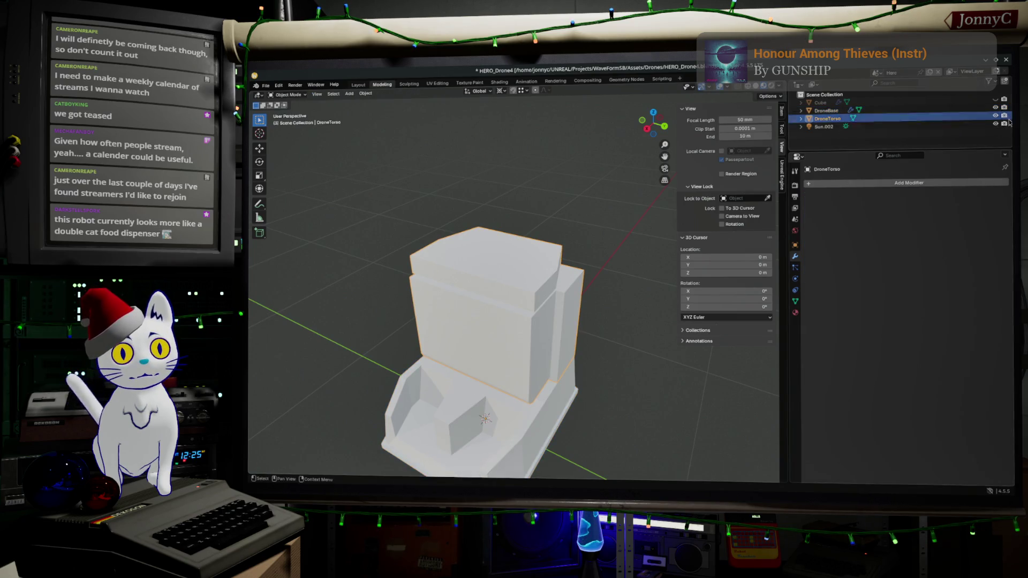
{"action": "left_click", "coordinate": [996, 116]}
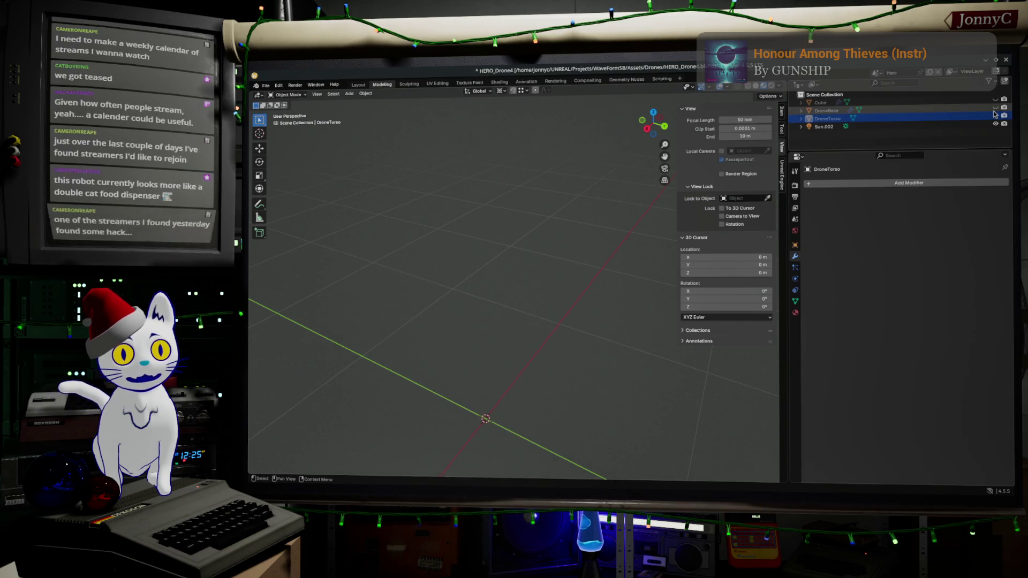
{"action": "left_click", "coordinate": [996, 116]}
{"action": "left_click", "coordinate": [517, 306]}
{"action": "key", "text": "Tab"}
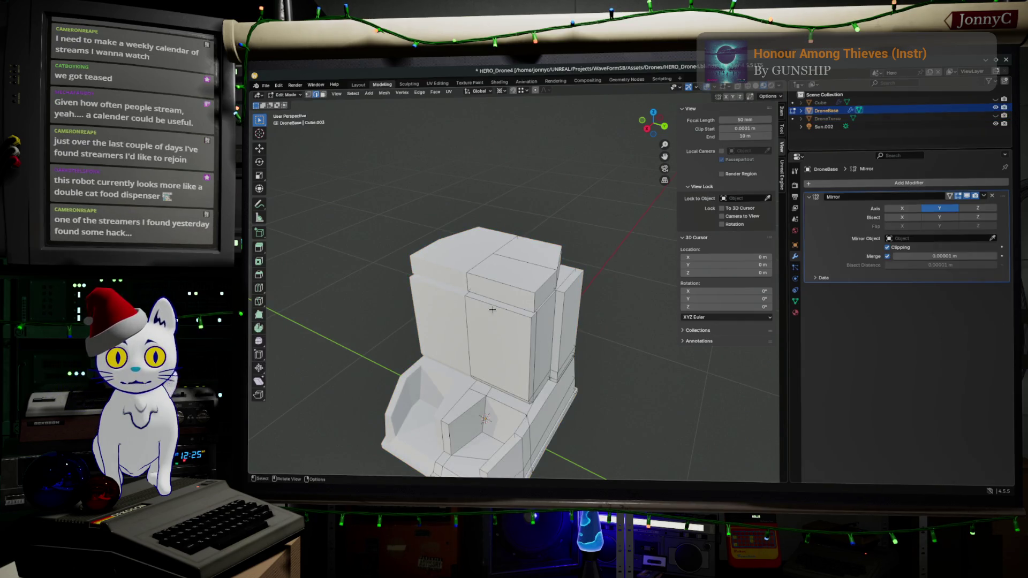
{"action": "middle_click_drag", "start_coordinate": [497, 300], "coordinate": [454, 273]}
{"action": "mouse_move", "coordinate": [386, 205]}
{"action": "left_mouse_down"}
{"action": "mouse_move", "coordinate": [443, 243]}
{"action": "mouse_move", "coordinate": [656, 329]}
{"action": "left_mouse_up"}
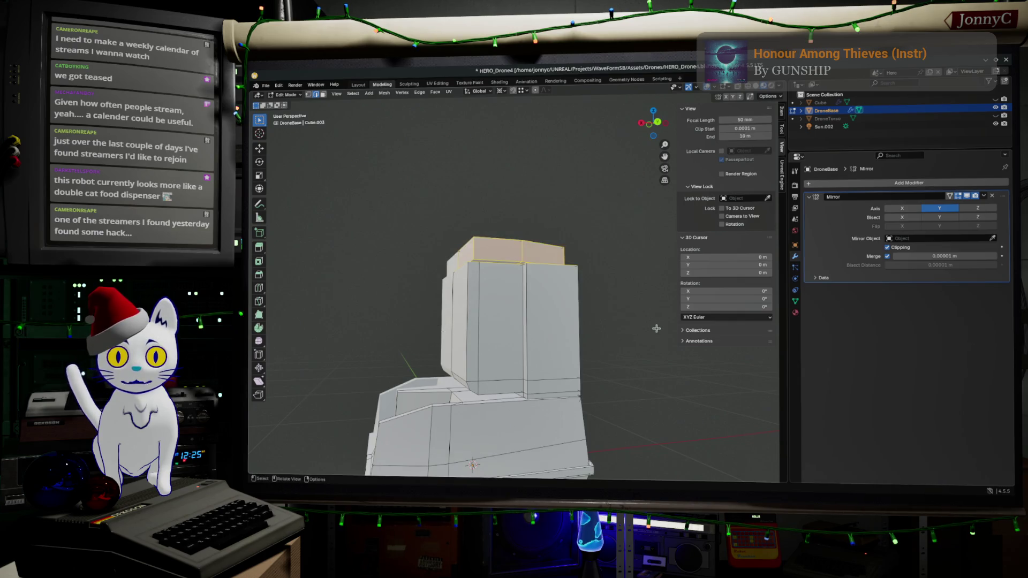
{"action": "key", "text": "ctrl+KP_Add"}
{"action": "key", "text": "ctrl+KP_Add"}
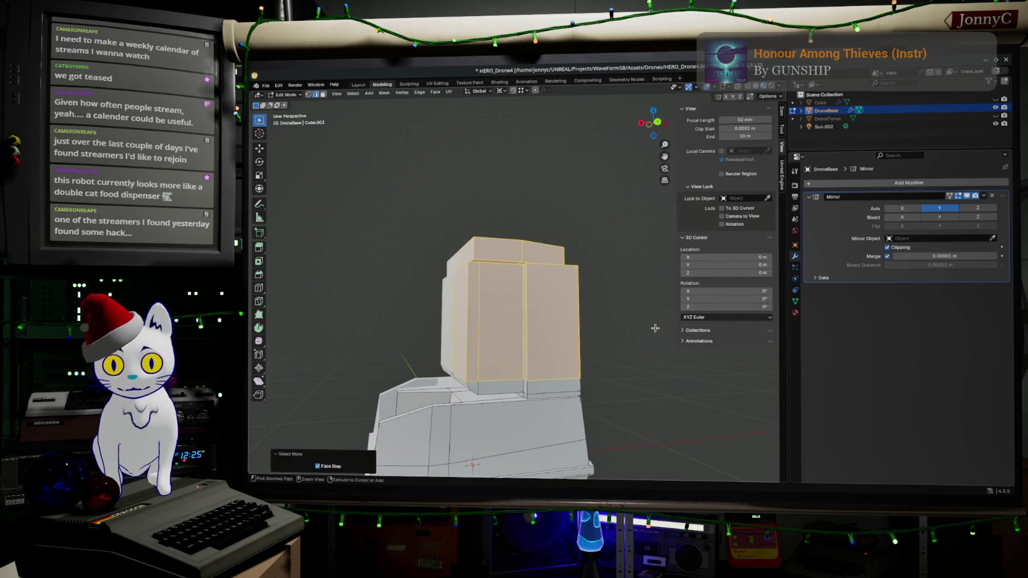
{"action": "key", "text": "x"}
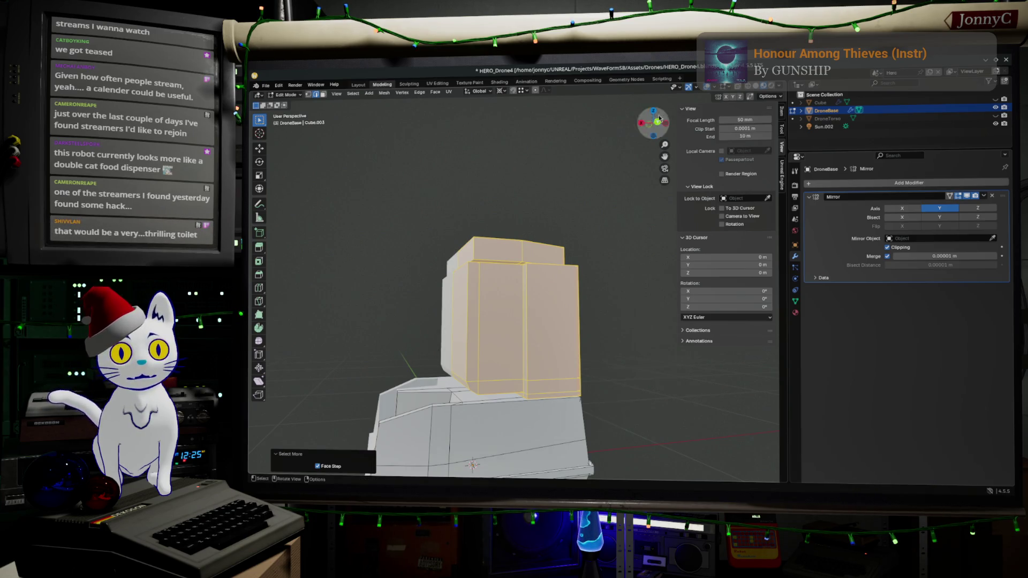
{"action": "key", "text": "alt+a"}
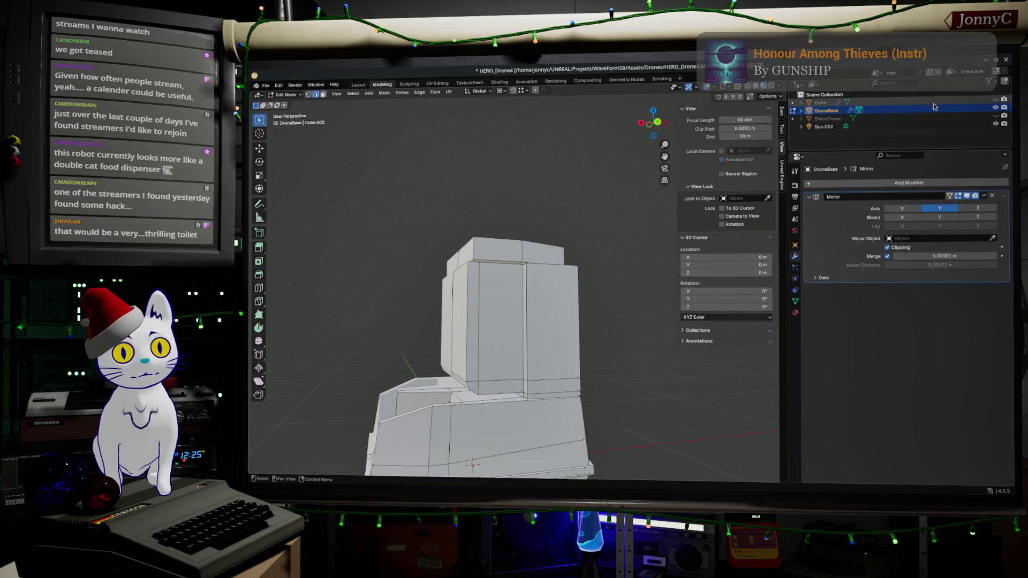
- Hide the old DroneBase, show Cube, and rename DroneBase to DroneRef
{"action": "left_click", "coordinate": [995, 108]}
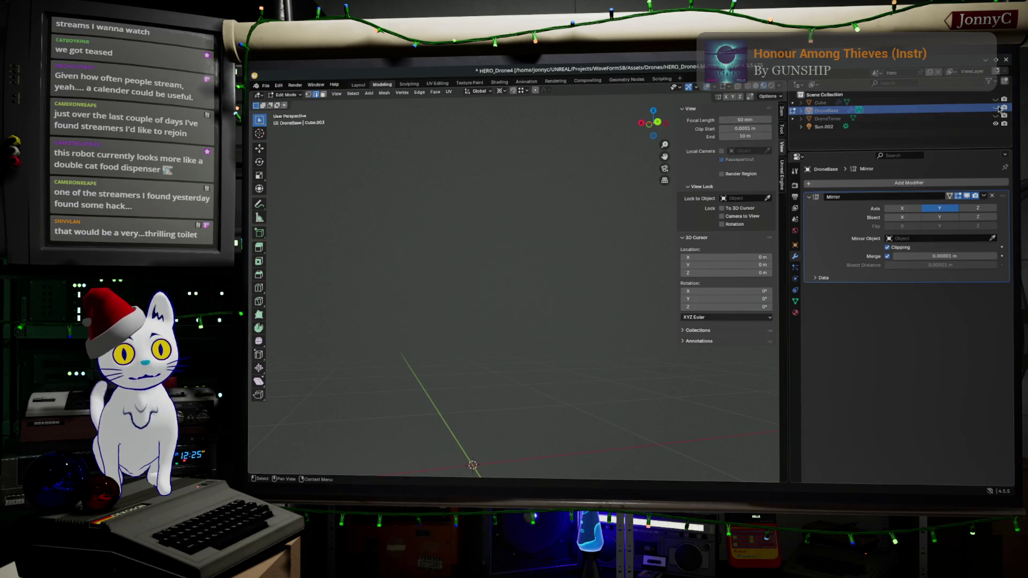
{"action": "left_click", "coordinate": [996, 100]}
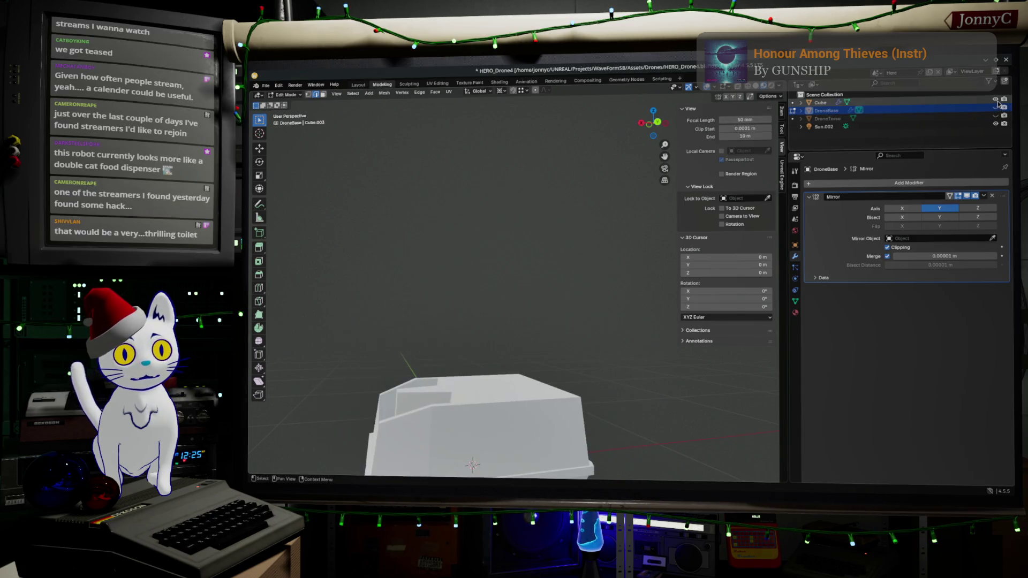
{"action": "double_click", "coordinate": [825, 111]}
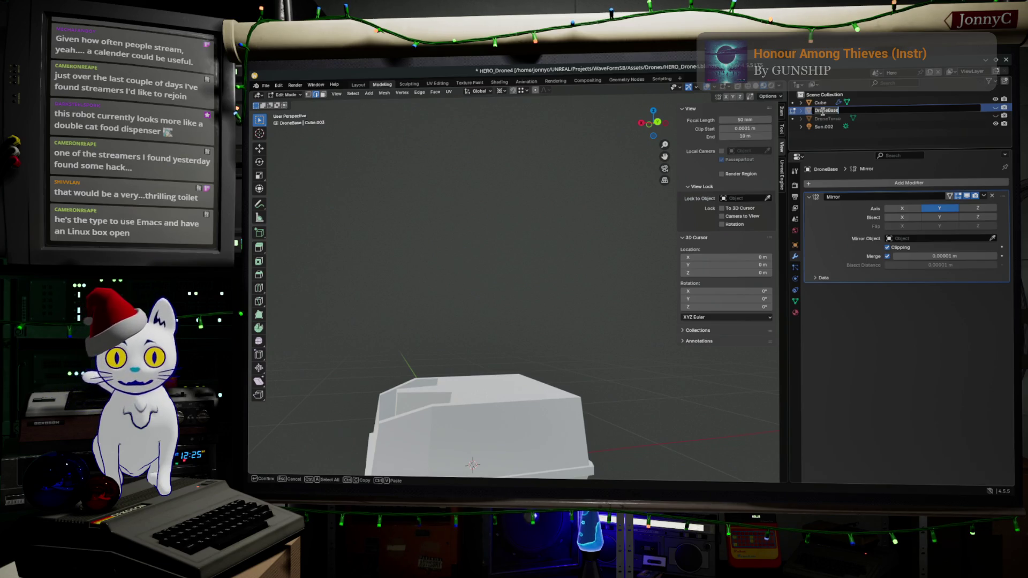
{"action": "key", "text": "Return"}
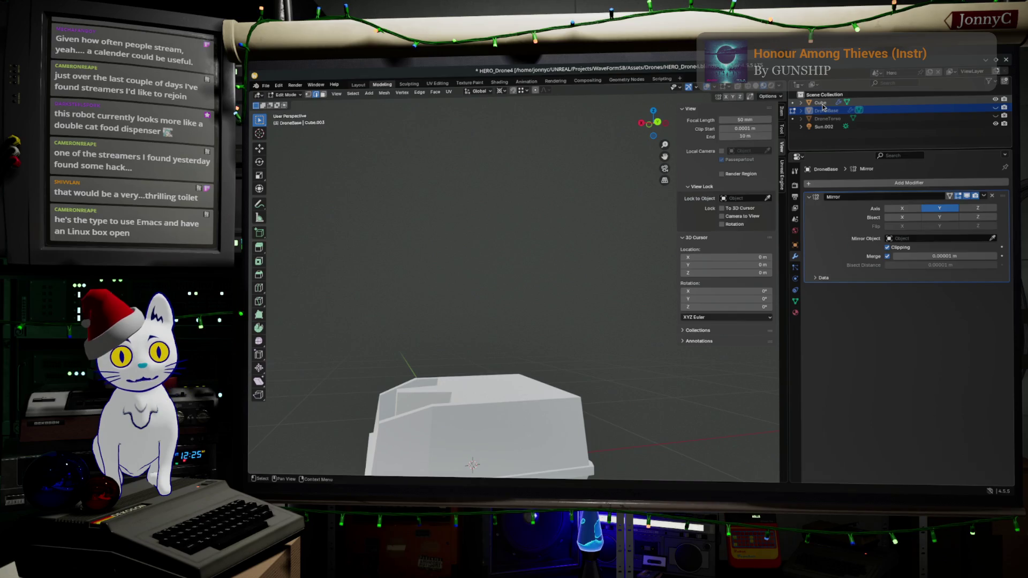
{"action": "double_click", "coordinate": [825, 110]}
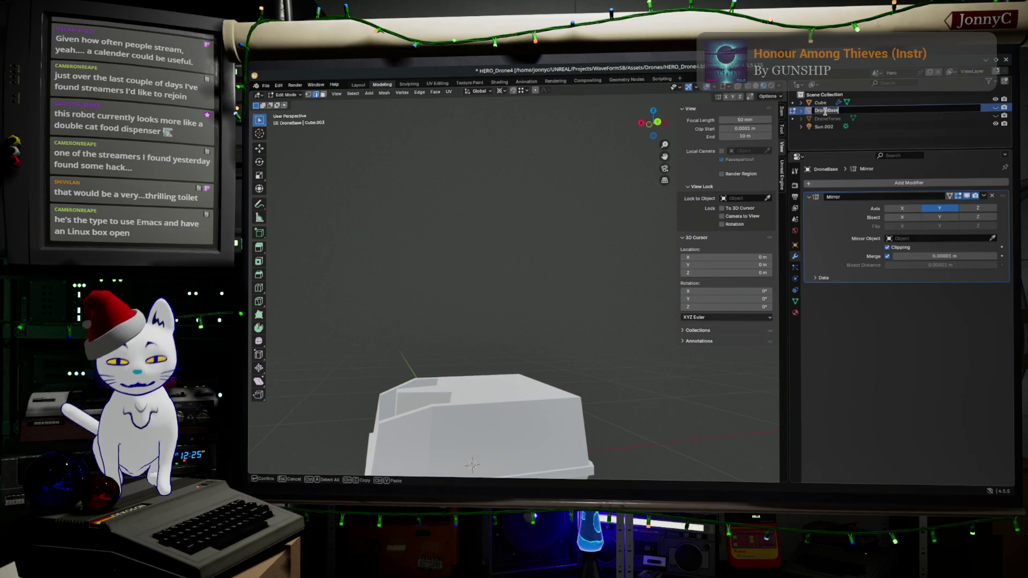
{"action": "type", "text": "Dron"}
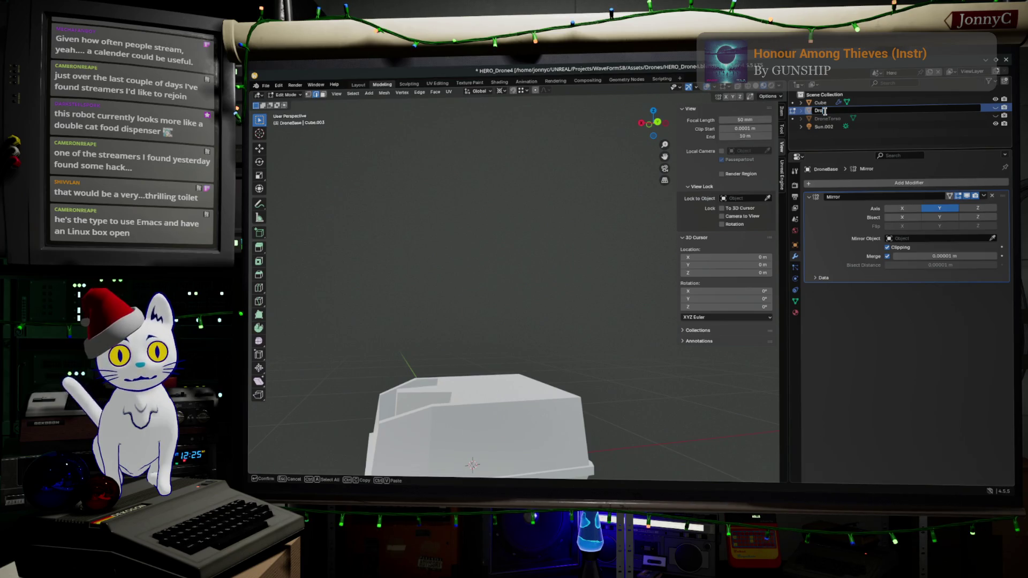
{"action": "type", "text": "eRef"}
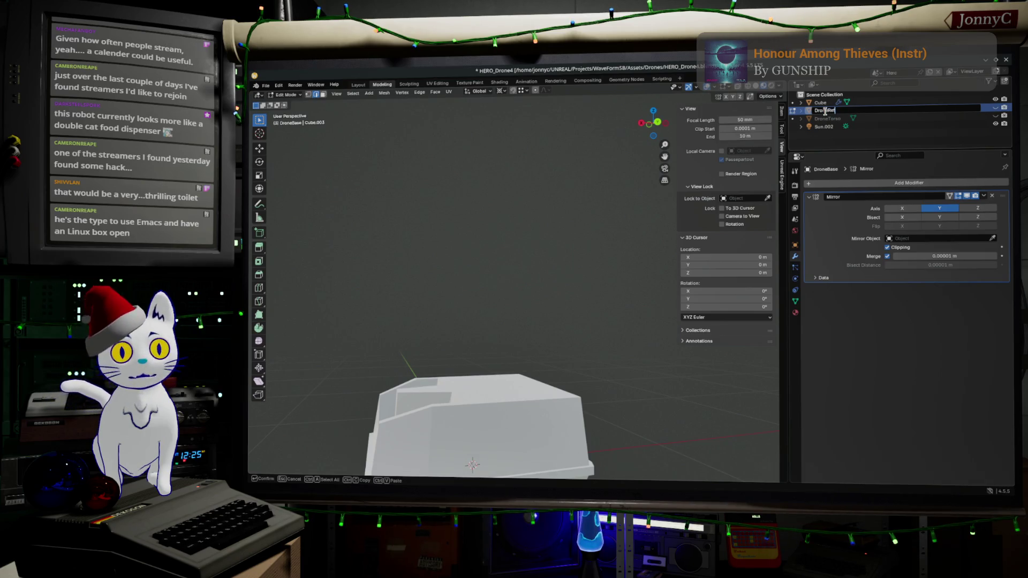
{"action": "key", "text": "Return"}
- Rename Cube to DroneBase and make DroneTorso visible again
{"action": "double_click", "coordinate": [820, 102]}
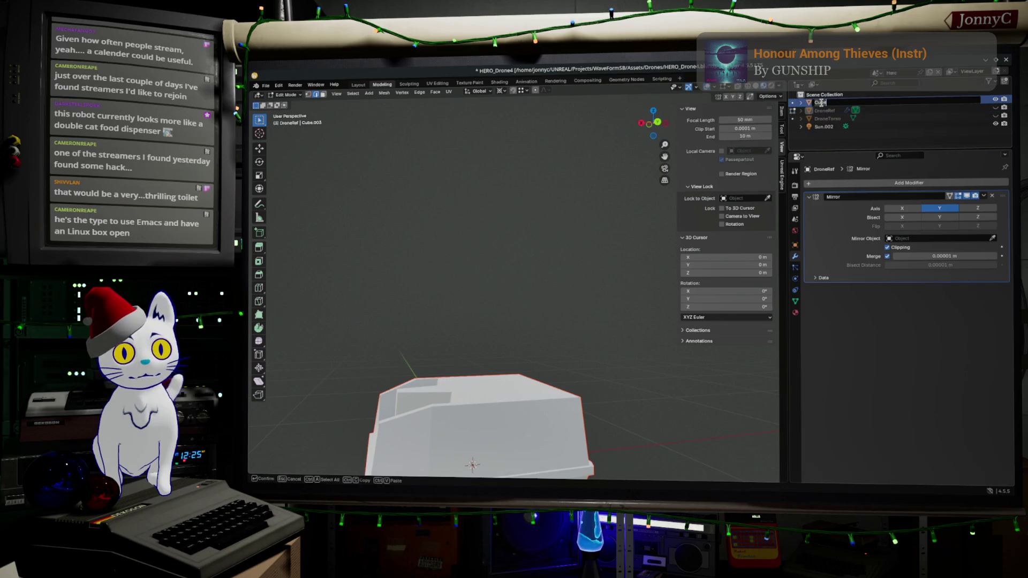
{"action": "type", "text": "DroneBase"}
{"action": "key", "text": "Return"}
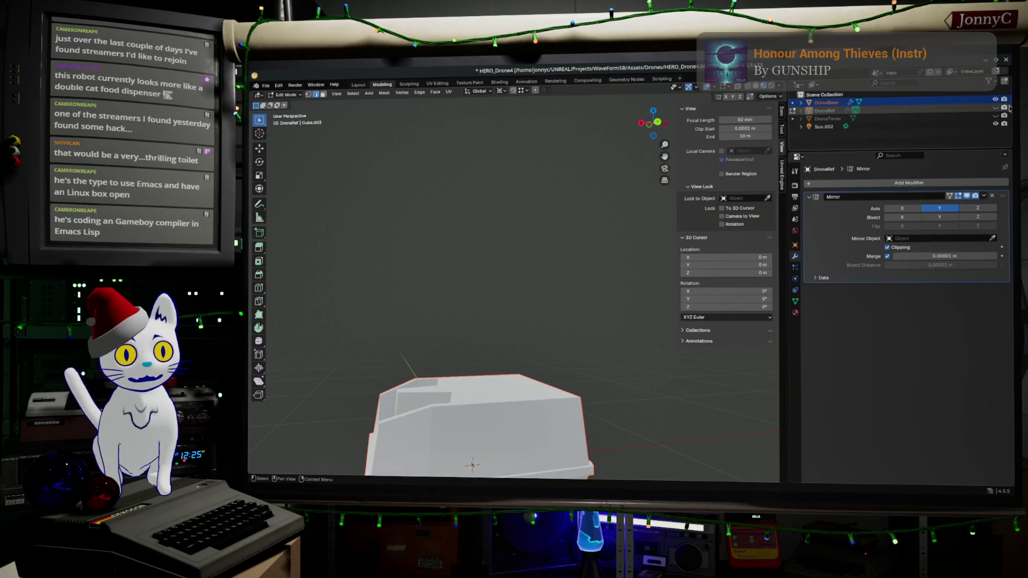
{"action": "left_click", "coordinate": [995, 115]}
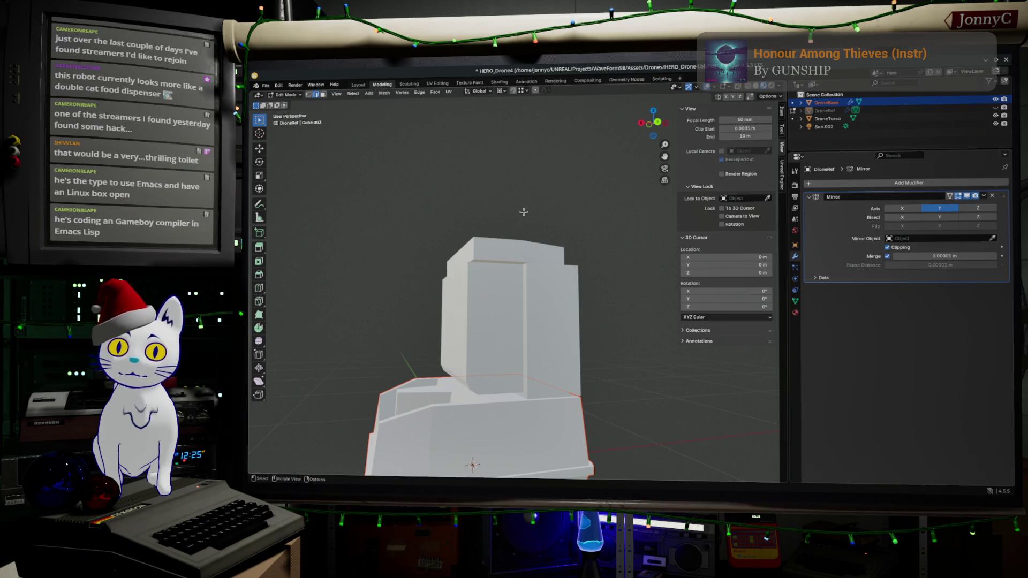
- Switch editing from the reference mesh to DroneTorso with Alt+Q
{"action": "middle_click_drag", "start_coordinate": [522, 214], "coordinate": [520, 226]}
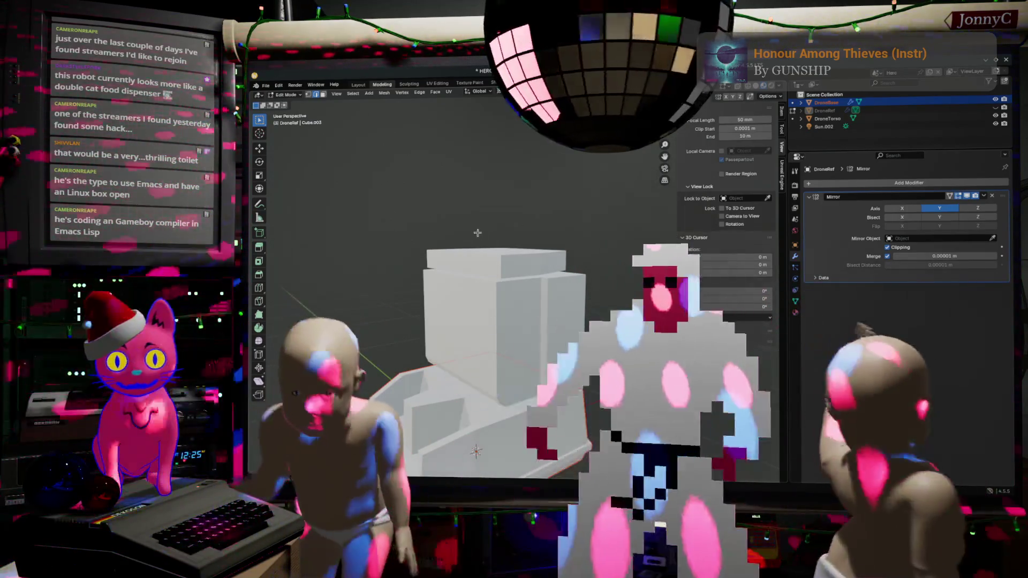
{"action": "middle_click_drag", "start_coordinate": [465, 228], "coordinate": [485, 267]}
{"action": "key", "text": "alt+q"}
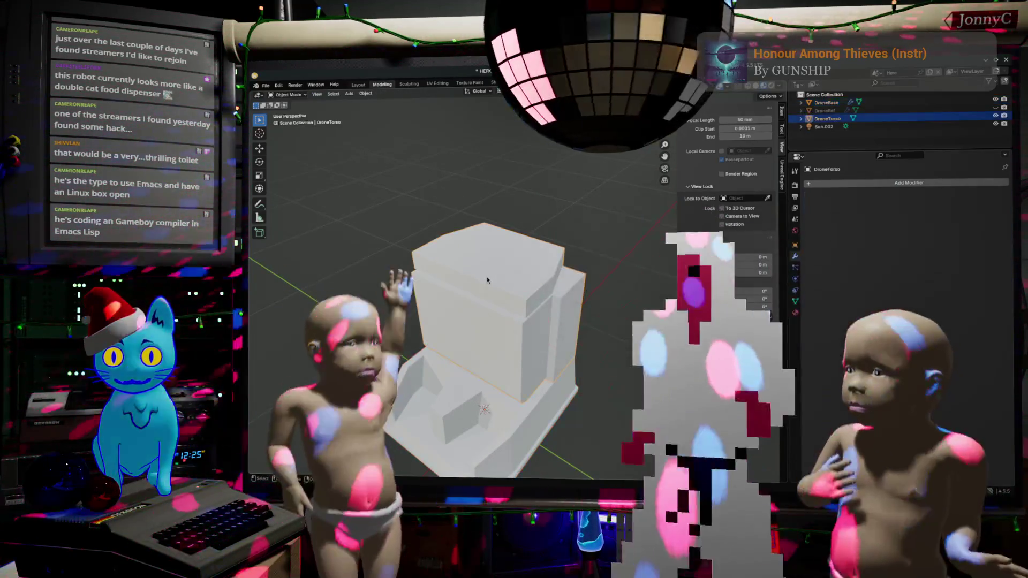
{"action": "mouse_move", "coordinate": [487, 276]}
{"action": "middle_mouse_down"}
{"action": "mouse_move", "coordinate": [443, 278]}
{"action": "mouse_move", "coordinate": [458, 265]}
{"action": "middle_mouse_up"}
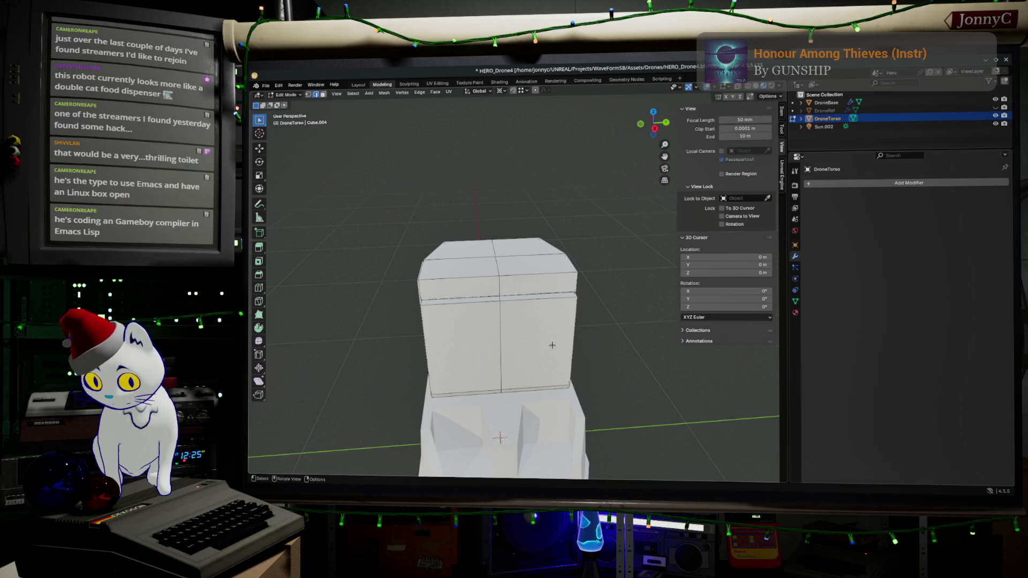
- Add a horizontal and a vertical edge loop around the DroneTorso
{"action": "middle_click_drag", "start_coordinate": [604, 318], "coordinate": [448, 294]}
{"action": "mouse_move", "coordinate": [443, 340]}
{"action": "middle_mouse_down"}
{"action": "mouse_move", "coordinate": [562, 337]}
{"action": "mouse_move", "coordinate": [524, 337]}
{"action": "middle_mouse_up"}
{"action": "left_click", "coordinate": [456, 337]}
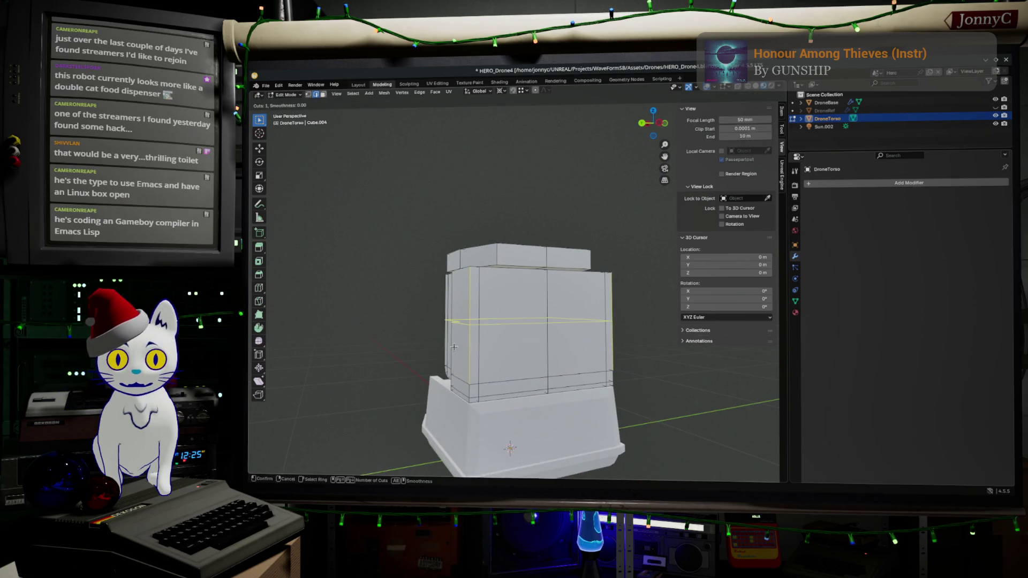
{"action": "left_click", "coordinate": [456, 368]}
{"action": "key", "text": "ctrl+r"}
{"action": "left_click", "coordinate": [530, 383]}
{"action": "left_click", "coordinate": [532, 383]}
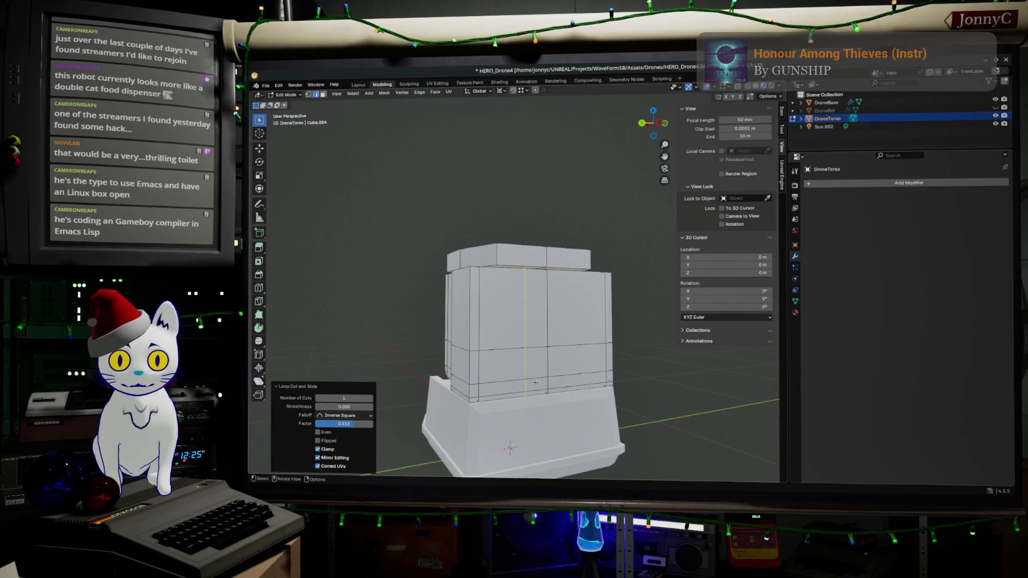
{"action": "left_click", "coordinate": [278, 202]}
{"action": "scroll", "coordinate": [300, 155], "scroll_direction": "up", "scroll_amount": 3}
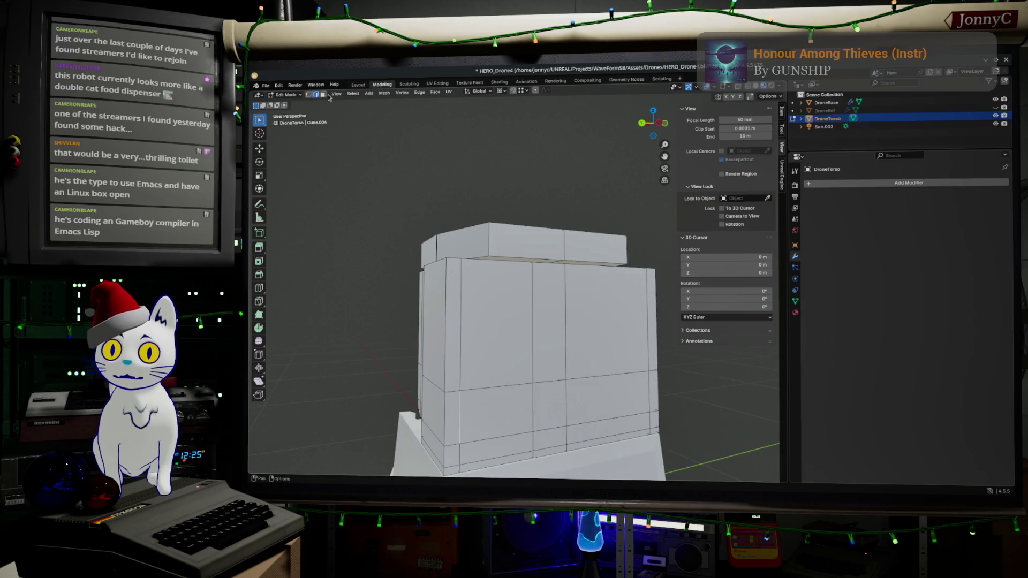
- In face select, extrude the lower front face about 0.02 m inward as a panel
{"action": "left_click", "coordinate": [323, 94]}
{"action": "middle_click_drag", "start_coordinate": [414, 249], "coordinate": [471, 300]}
{"action": "left_click", "coordinate": [526, 343]}
{"action": "key", "text": "e"}
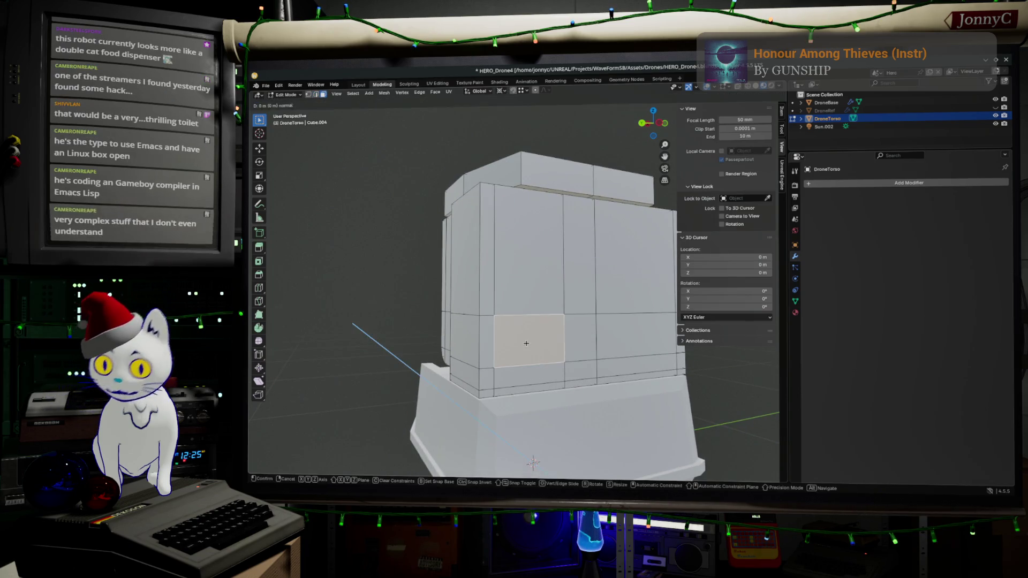
{"action": "left_click", "coordinate": [523, 342]}
{"action": "mouse_move", "coordinate": [523, 342]}
{"action": "middle_mouse_down"}
{"action": "mouse_move", "coordinate": [587, 379]}
{"action": "mouse_move", "coordinate": [591, 363]}
{"action": "mouse_move", "coordinate": [527, 309]}
{"action": "middle_mouse_up"}
- Undo a stray scale and set the Transform Pivot Point to Median Point
{"action": "scroll", "coordinate": [489, 222], "scroll_direction": "up", "scroll_amount": 3}
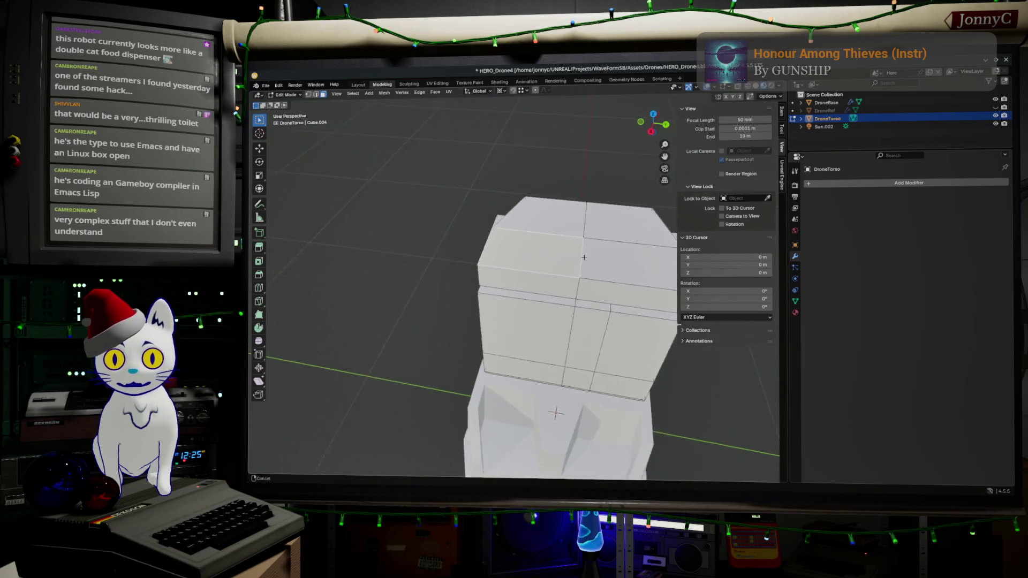
{"action": "key", "text": "s"}
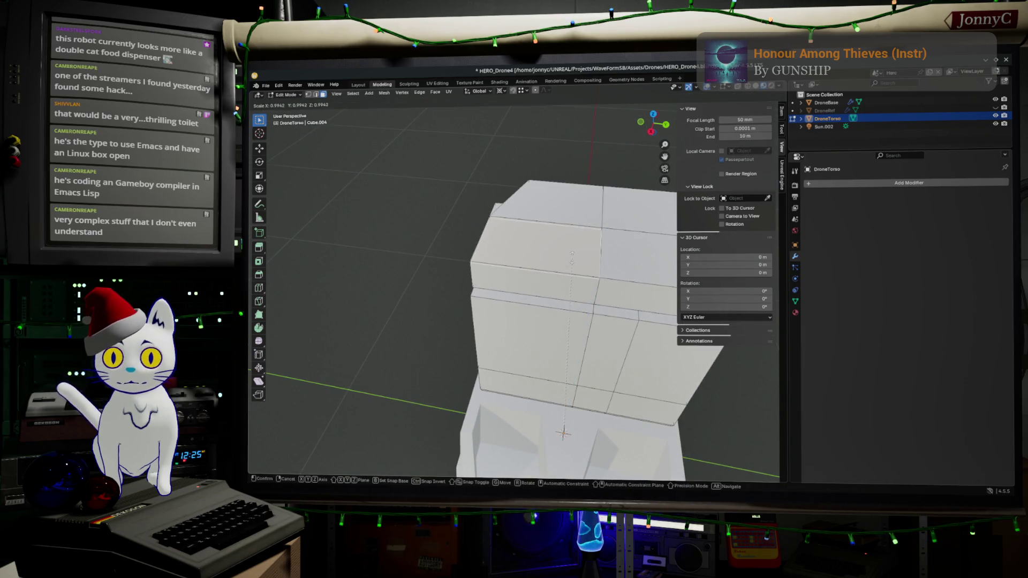
{"action": "left_click", "coordinate": [554, 248]}
{"action": "key", "text": "ctrl+z"}
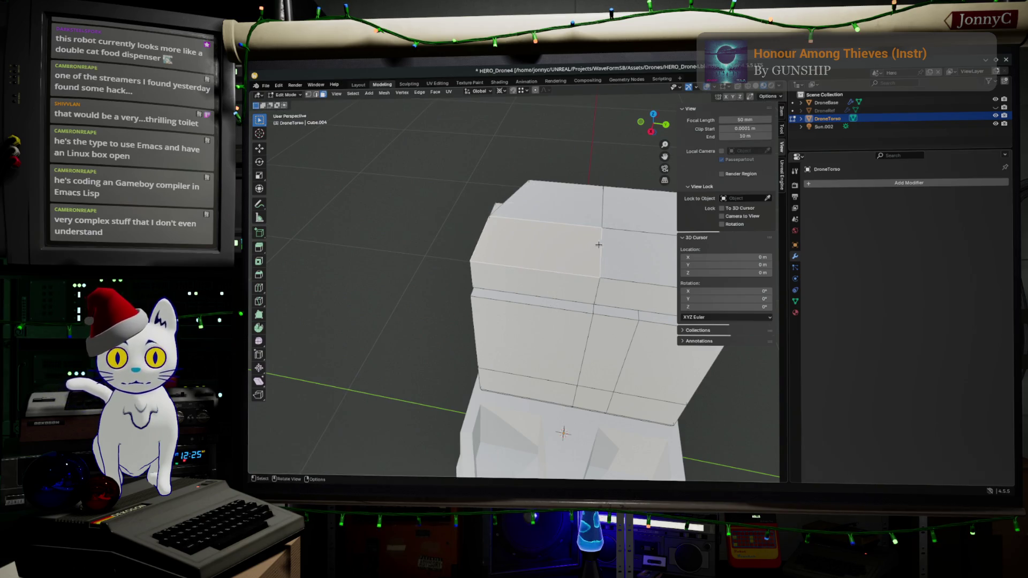
{"action": "left_click", "coordinate": [496, 91]}
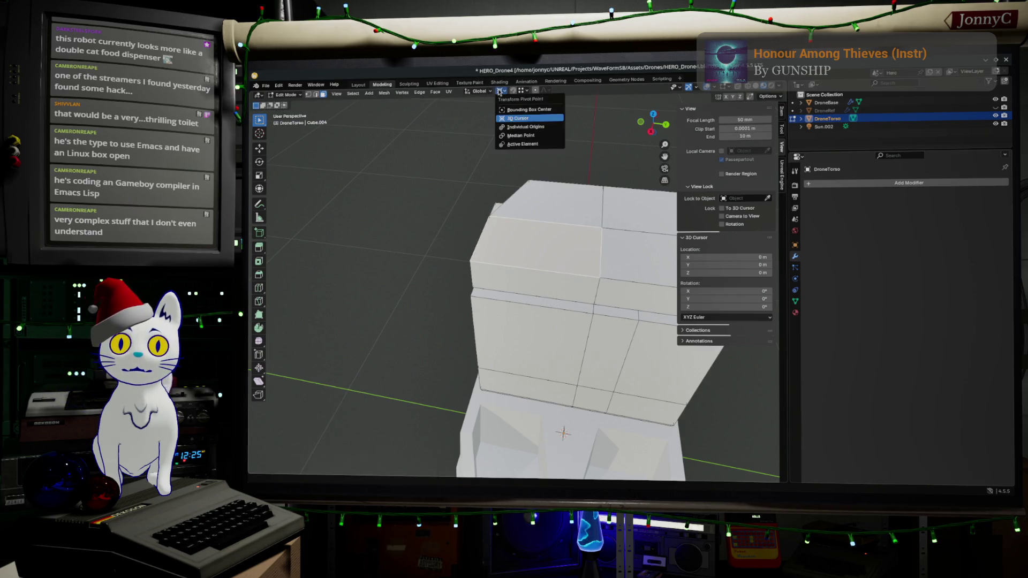
{"action": "left_click", "coordinate": [546, 135]}
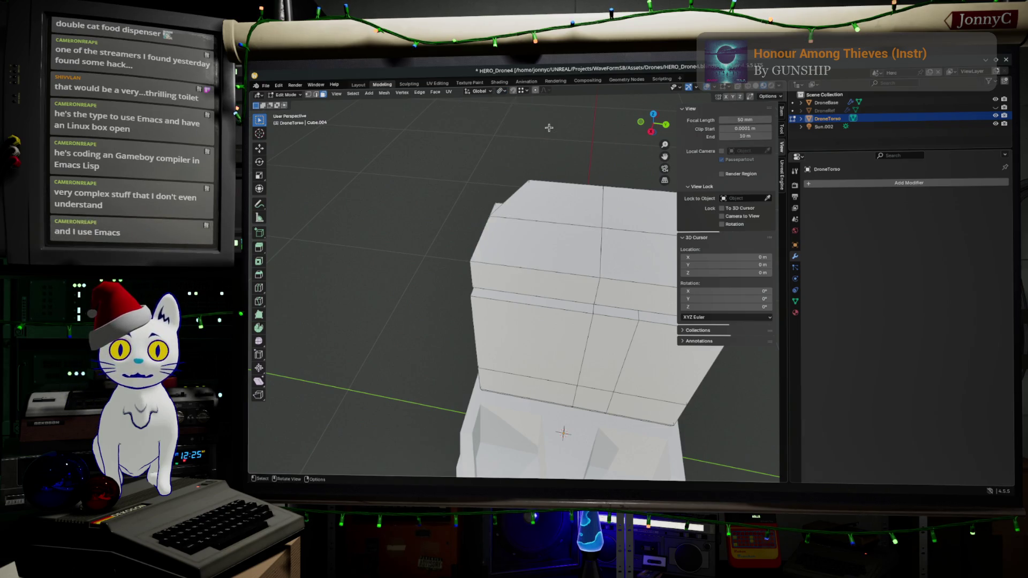
- Extrude the torso's upper face and scale it to 0.681 as an inset panel, then open Konsole
{"action": "left_click", "coordinate": [578, 242]}
{"action": "key", "text": "e"}
{"action": "key", "text": "s"}
{"action": "left_click", "coordinate": [565, 239]}
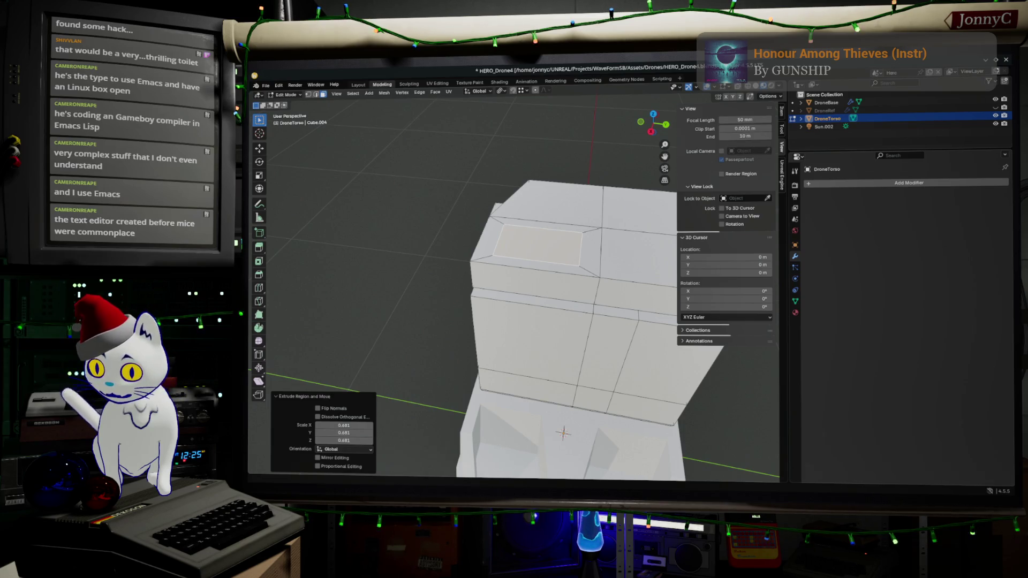
{"action": "key", "text": "ctrl+alt+t"}
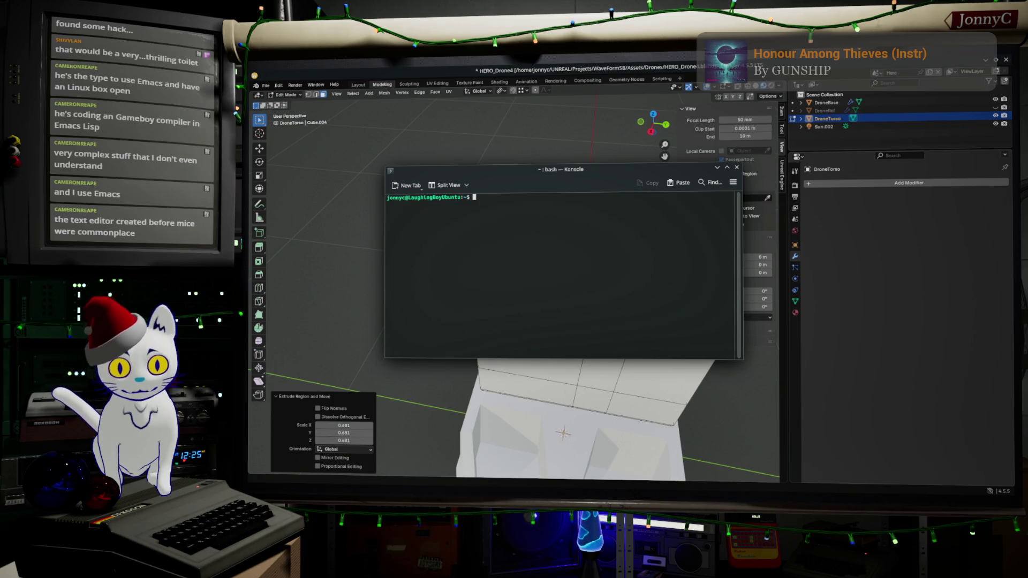
- Run 'edit' in Konsole, see it is not installed, and close the terminal
{"action": "type", "text": "edit"}
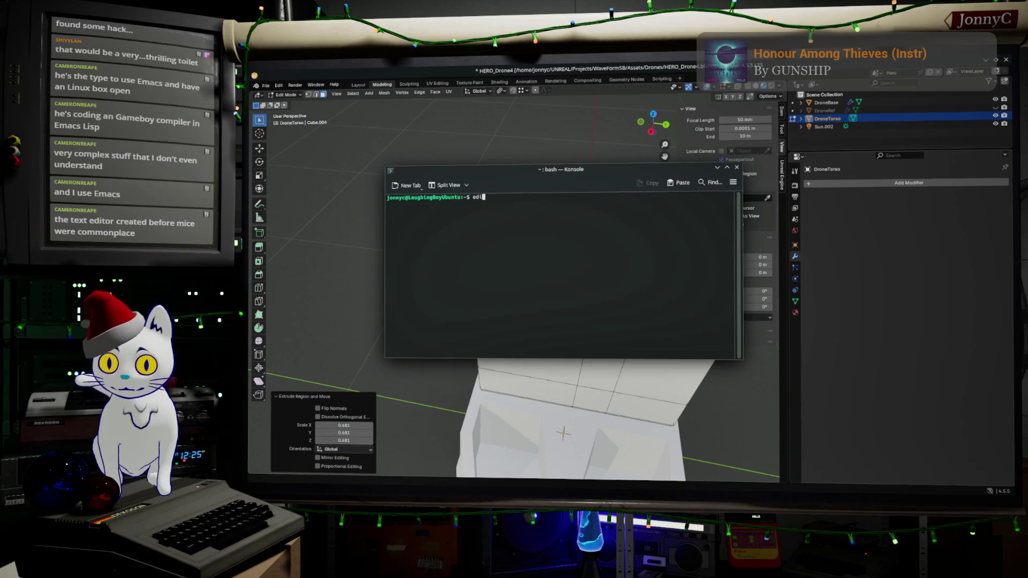
{"action": "key", "text": "Return"}
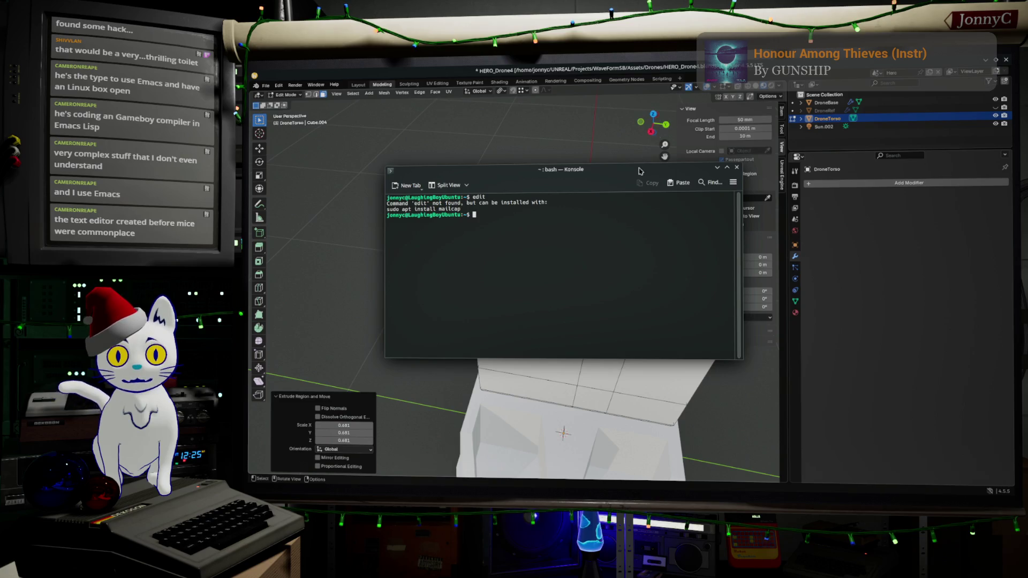
{"action": "left_click_drag", "start_coordinate": [640, 170], "coordinate": [622, 245]}
{"action": "key", "text": "ctrl+d"}
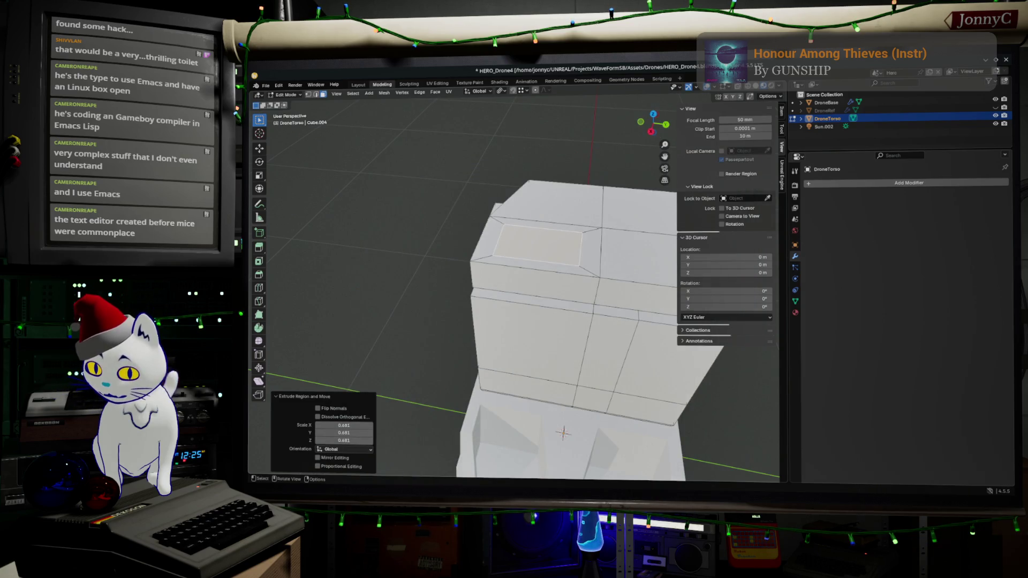
{"action": "key", "text": "alt+Tab"}
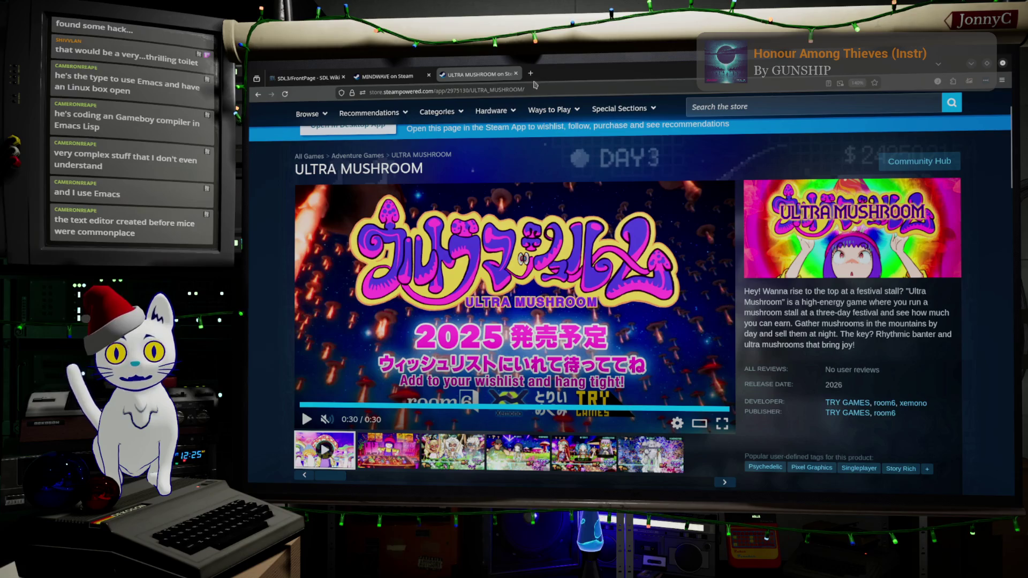
- Google 'microsoft edit terminal text editor' in a new tab and open the Microsoft Learn Edit page
{"action": "left_click", "coordinate": [530, 74]}
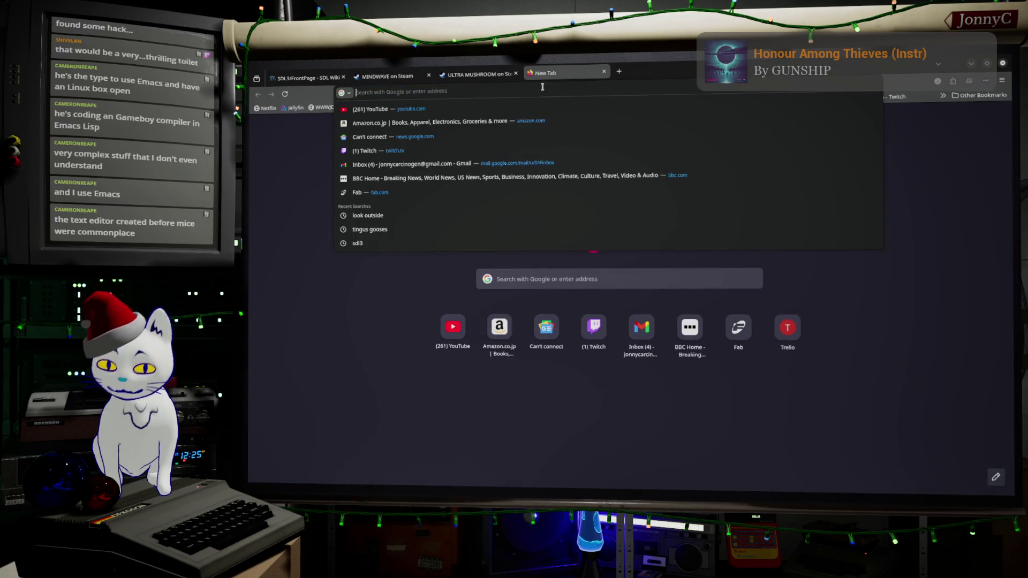
{"action": "type", "text": "maic"}
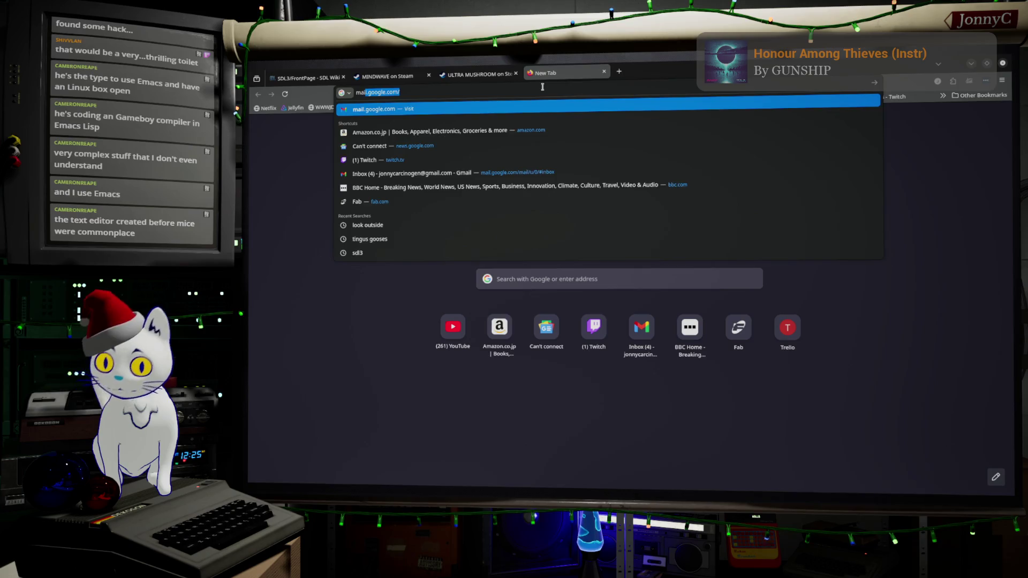
{"action": "key", "text": "BackSpace"}
{"action": "key", "text": "BackSpace"}
{"action": "key", "text": "BackSpace"}
{"action": "type", "text": "icrosoft ed"}
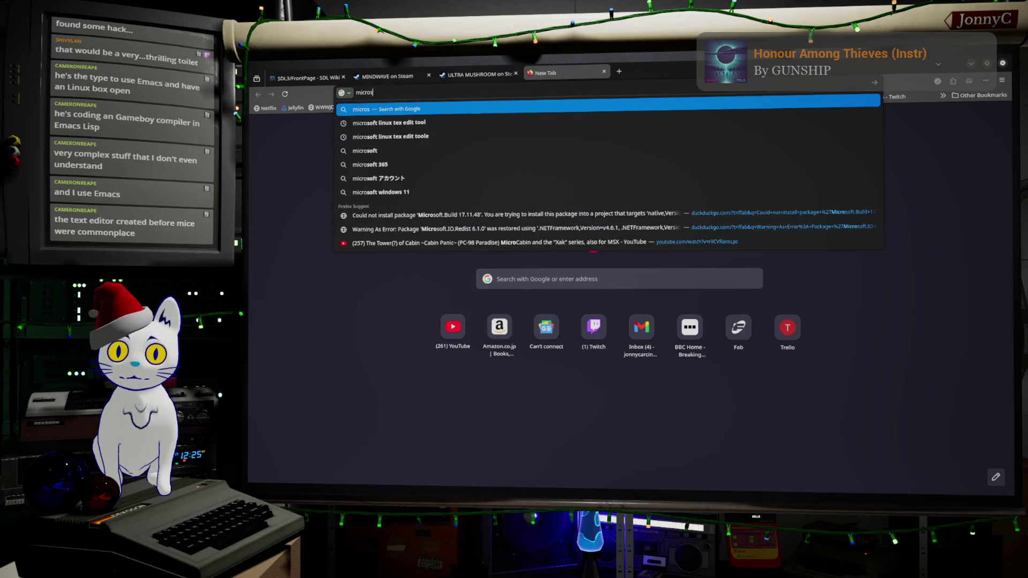
{"action": "type", "text": "it"}
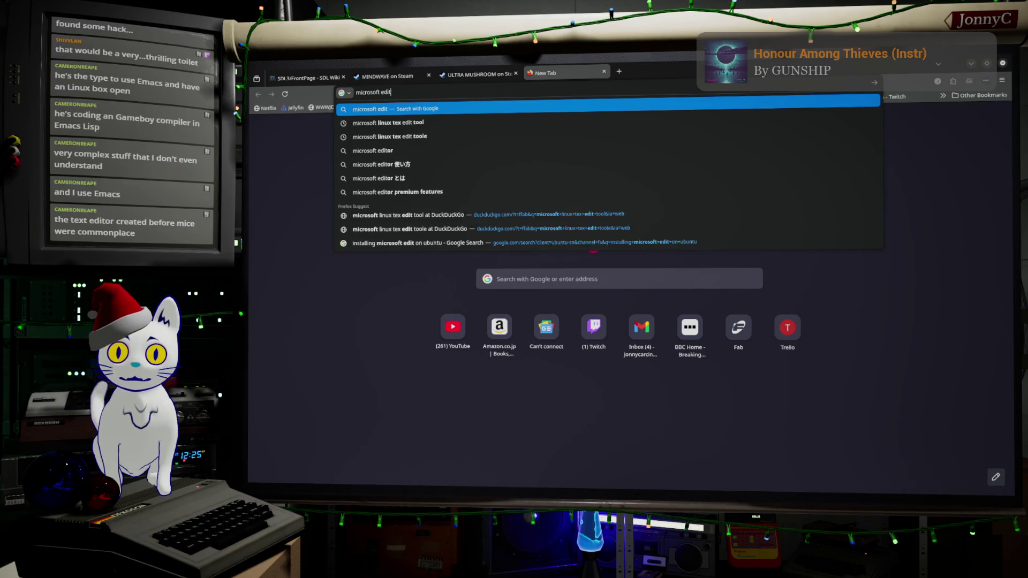
{"action": "type", "text": " terminal"}
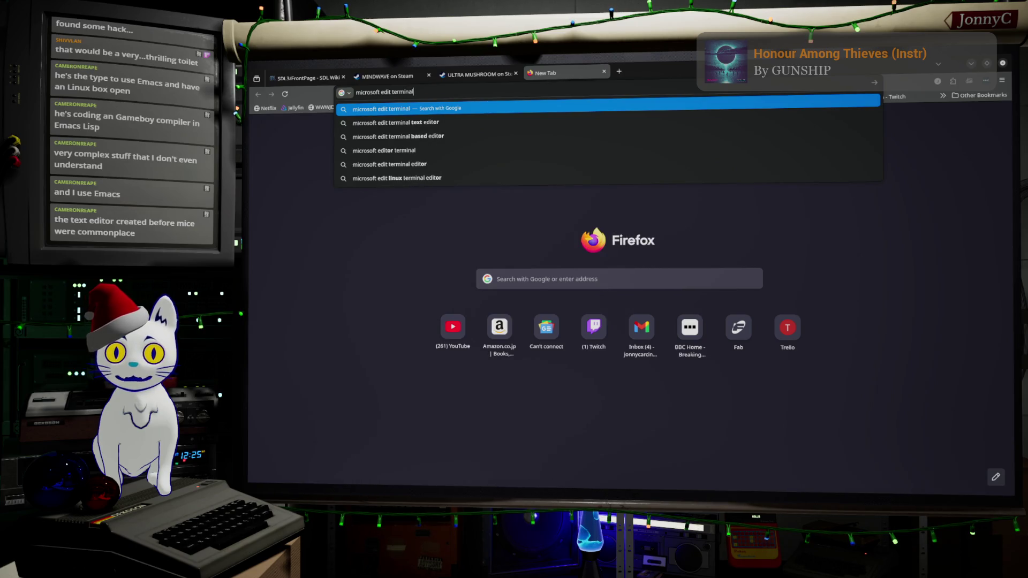
{"action": "key", "text": "Down"}
{"action": "key", "text": "Return"}
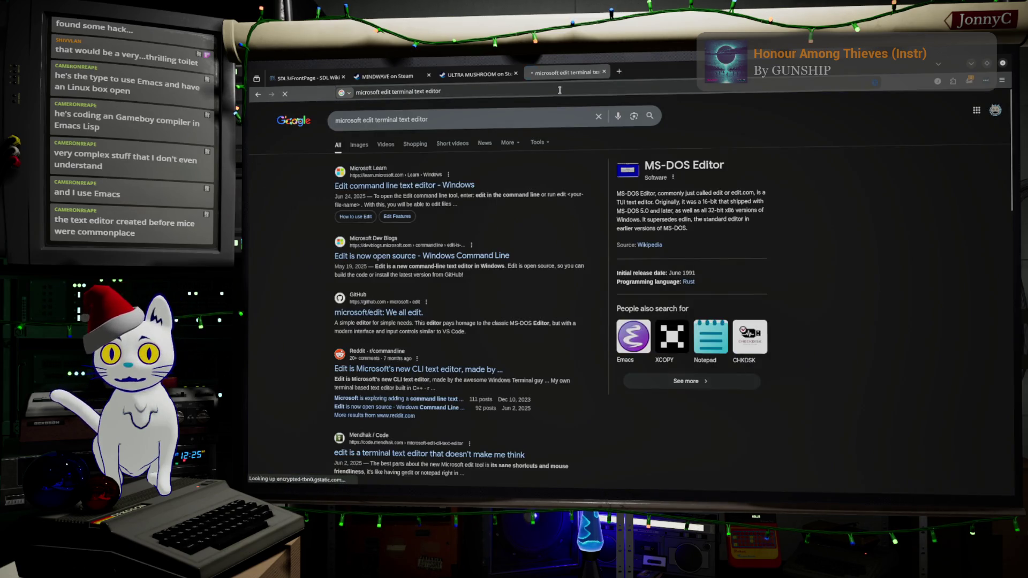
{"action": "left_click", "coordinate": [428, 189]}
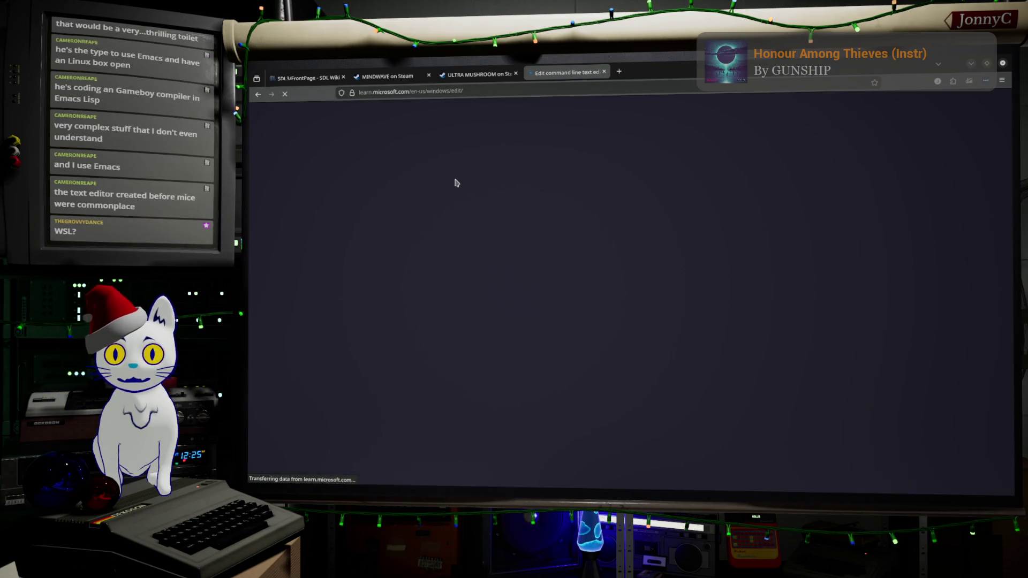
- Skim the Microsoft Learn Edit article, then go back to the Google results
{"action": "scroll", "coordinate": [513, 241], "scroll_direction": "down", "scroll_amount": 2}
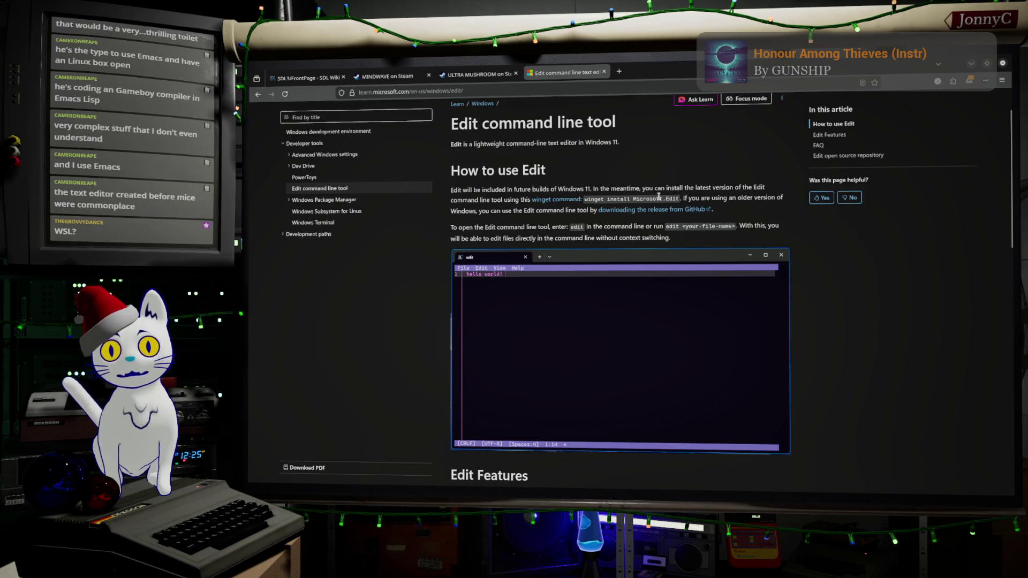
{"action": "scroll", "coordinate": [658, 196], "scroll_direction": "down", "scroll_amount": 10}
{"action": "scroll", "coordinate": [658, 199], "scroll_direction": "down", "scroll_amount": 4}
{"action": "scroll", "coordinate": [659, 199], "scroll_direction": "up", "scroll_amount": 12}
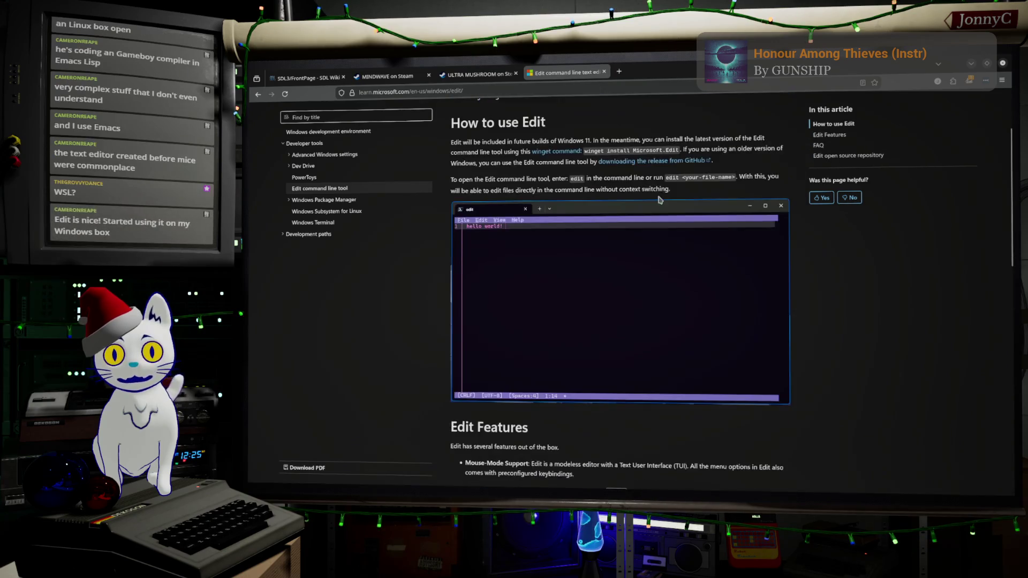
{"action": "scroll", "coordinate": [659, 199], "scroll_direction": "up", "scroll_amount": 2}
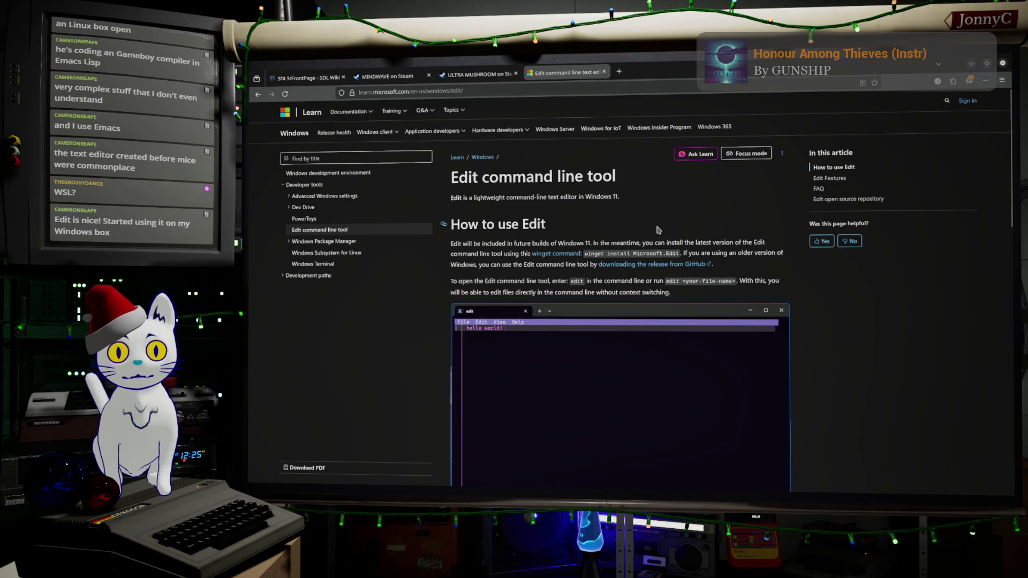
{"action": "left_click", "coordinate": [259, 95]}
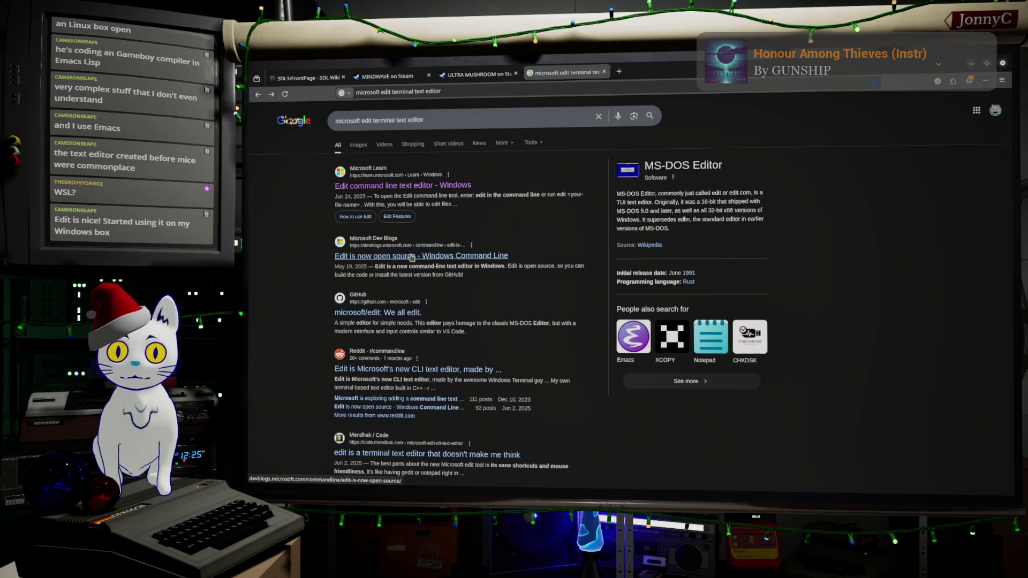
- Add 'ubuntu' to the query and search 'microsoft edit terminal text editor ubuntu'
{"action": "scroll", "coordinate": [448, 294], "scroll_direction": "down", "scroll_amount": 2}
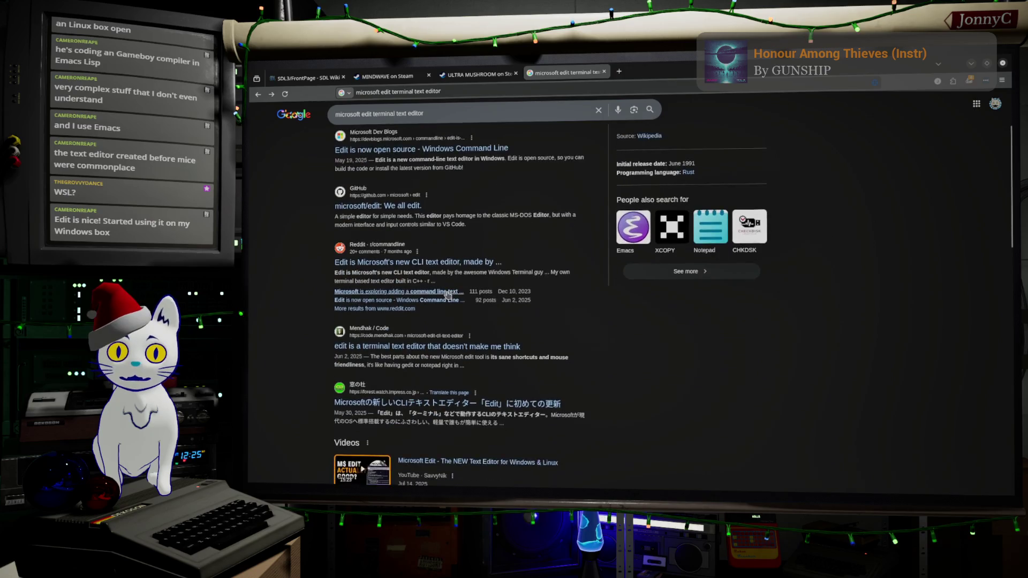
{"action": "scroll", "coordinate": [448, 295], "scroll_direction": "up", "scroll_amount": 2}
{"action": "left_click", "coordinate": [435, 118]}
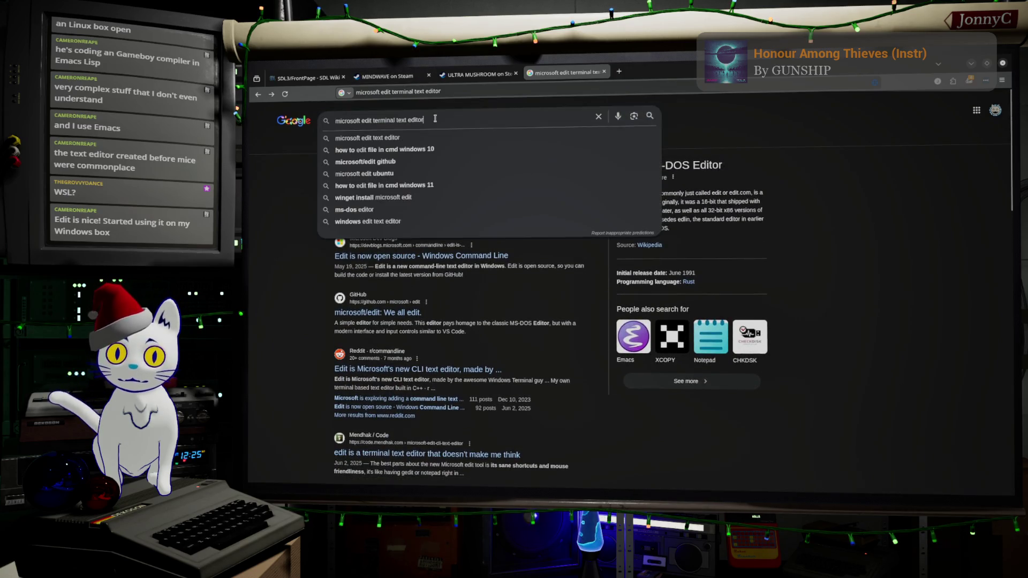
{"action": "type", "text": " ubuntu"}
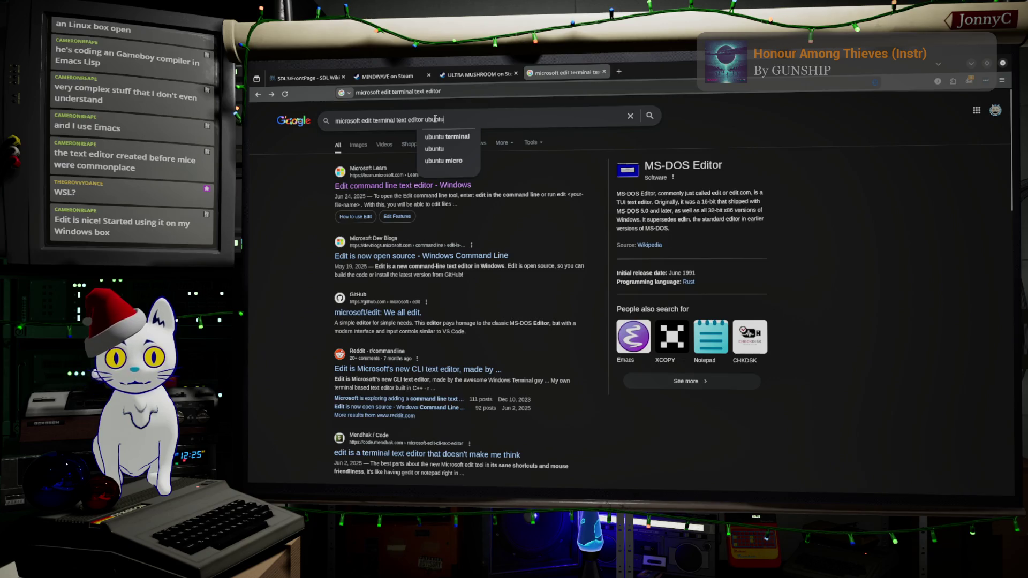
{"action": "key", "text": "Return"}
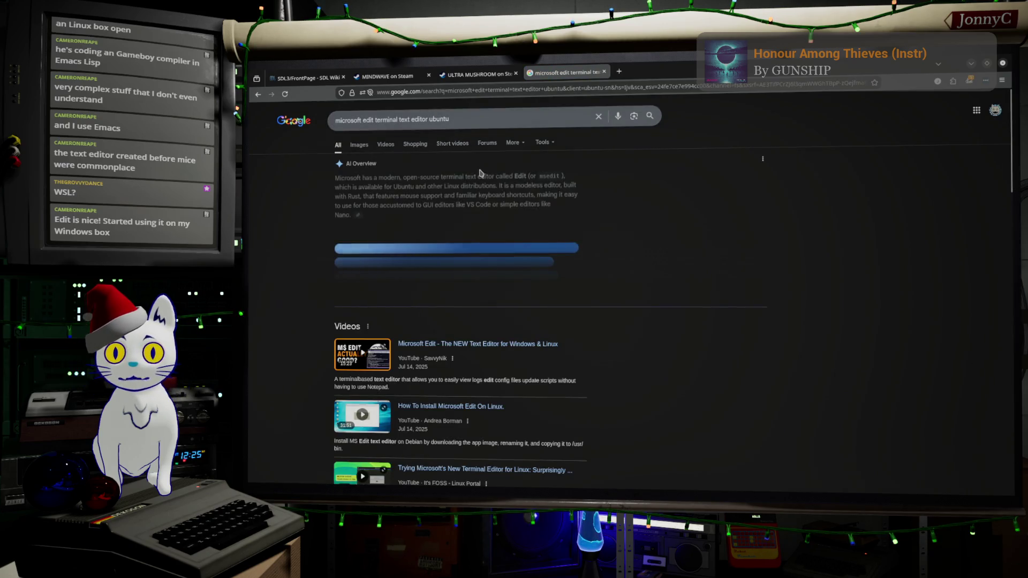
- Expand Google's AI Overview and read through the Ubuntu install steps for Microsoft Edit
{"action": "left_click", "coordinate": [476, 287]}
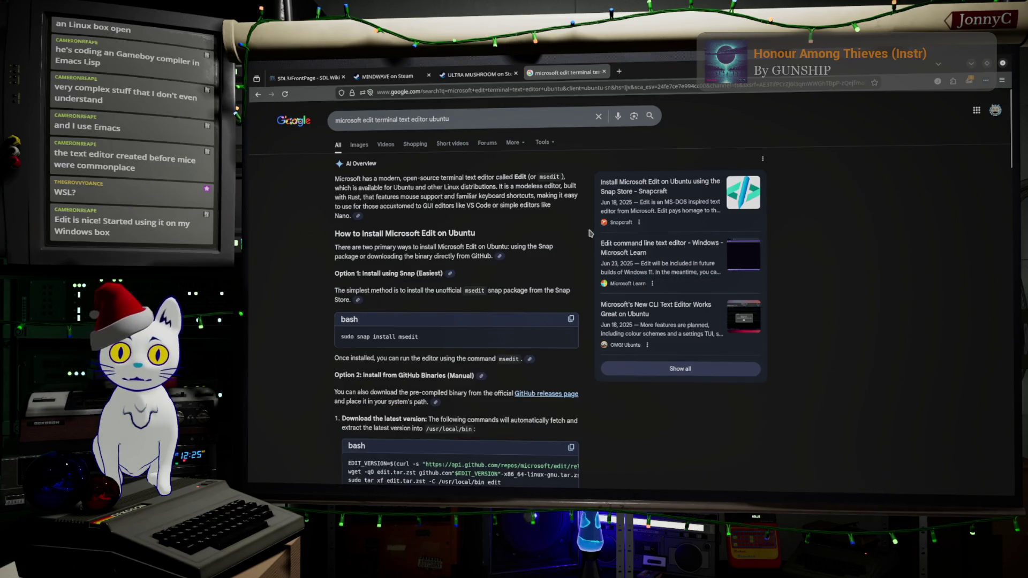
{"action": "scroll", "coordinate": [590, 233], "scroll_direction": "down", "scroll_amount": 5}
{"action": "scroll", "coordinate": [590, 233], "scroll_direction": "down", "scroll_amount": 4}
{"action": "scroll", "coordinate": [589, 233], "scroll_direction": "up", "scroll_amount": 6}
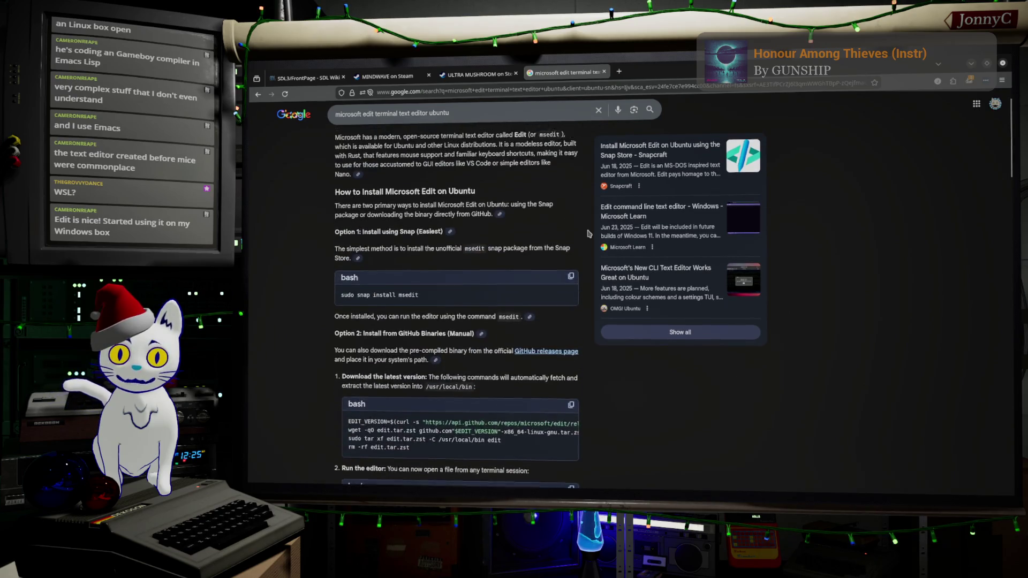
{"action": "scroll", "coordinate": [589, 233], "scroll_direction": "up", "scroll_amount": 1}
{"action": "scroll", "coordinate": [588, 234], "scroll_direction": "down", "scroll_amount": 12}
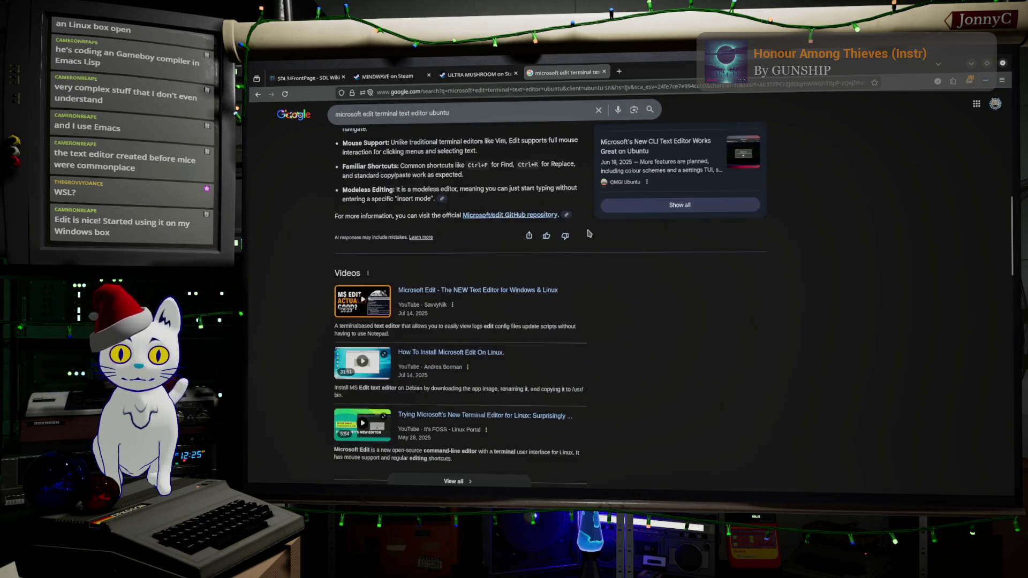
{"action": "scroll", "coordinate": [588, 234], "scroll_direction": "down", "scroll_amount": 5}
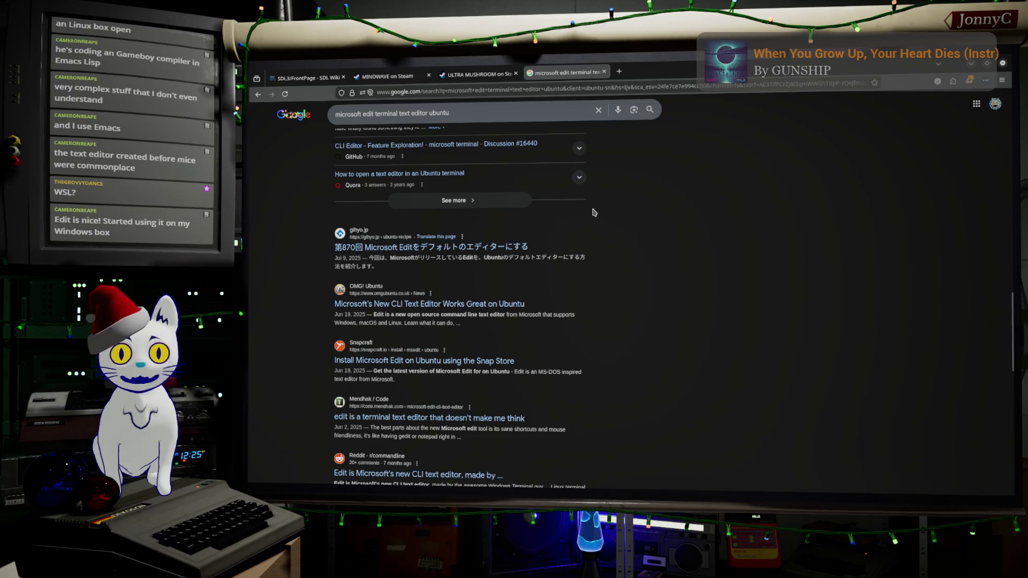
{"action": "scroll", "coordinate": [594, 216], "scroll_direction": "down", "scroll_amount": 2}
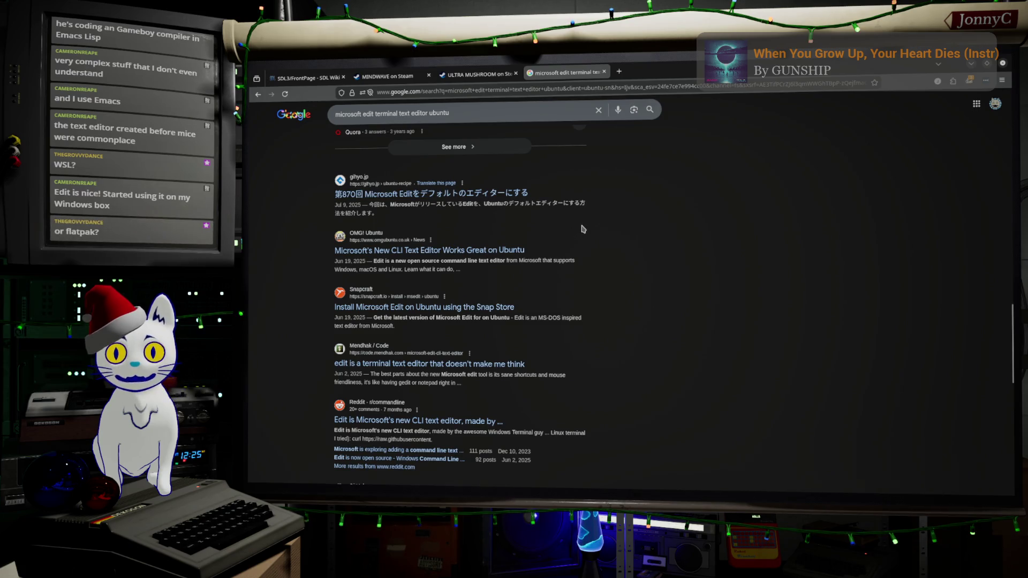
{"action": "scroll", "coordinate": [567, 229], "scroll_direction": "up", "scroll_amount": 3}
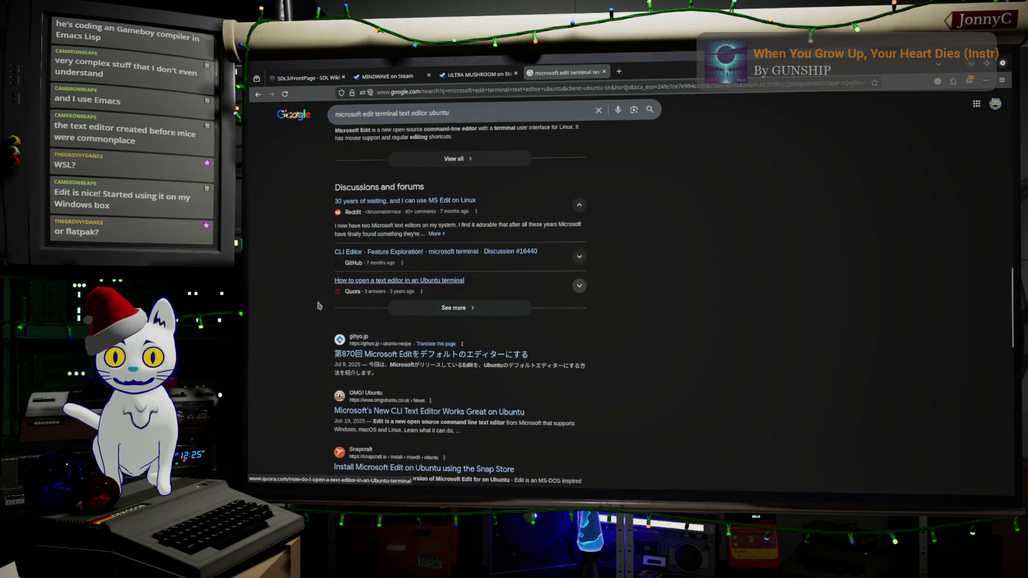
{"action": "scroll", "coordinate": [579, 283], "scroll_direction": "up", "scroll_amount": 4}
{"action": "scroll", "coordinate": [665, 245], "scroll_direction": "down", "scroll_amount": 4}
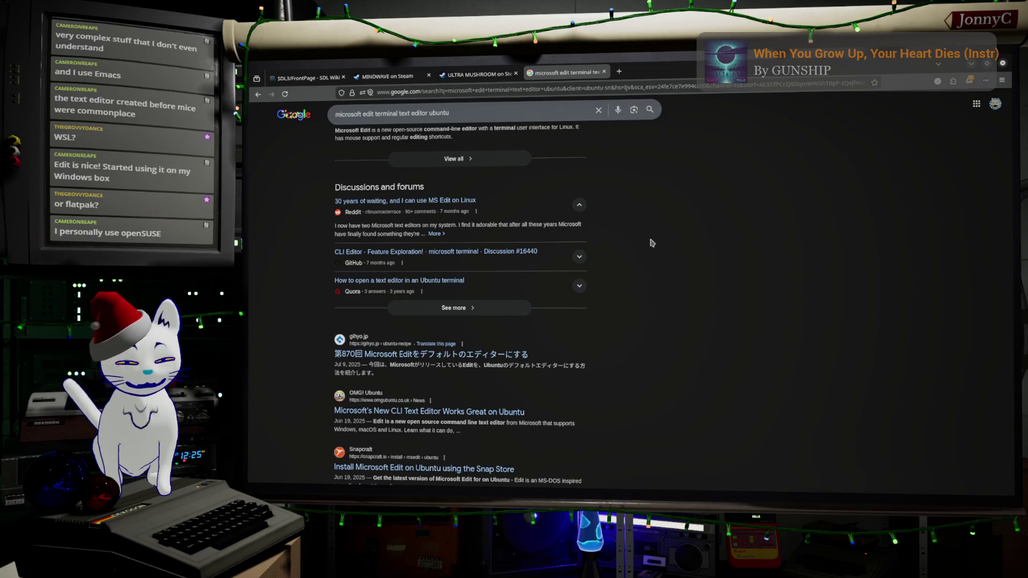
{"action": "scroll", "coordinate": [652, 242], "scroll_direction": "down", "scroll_amount": 5}
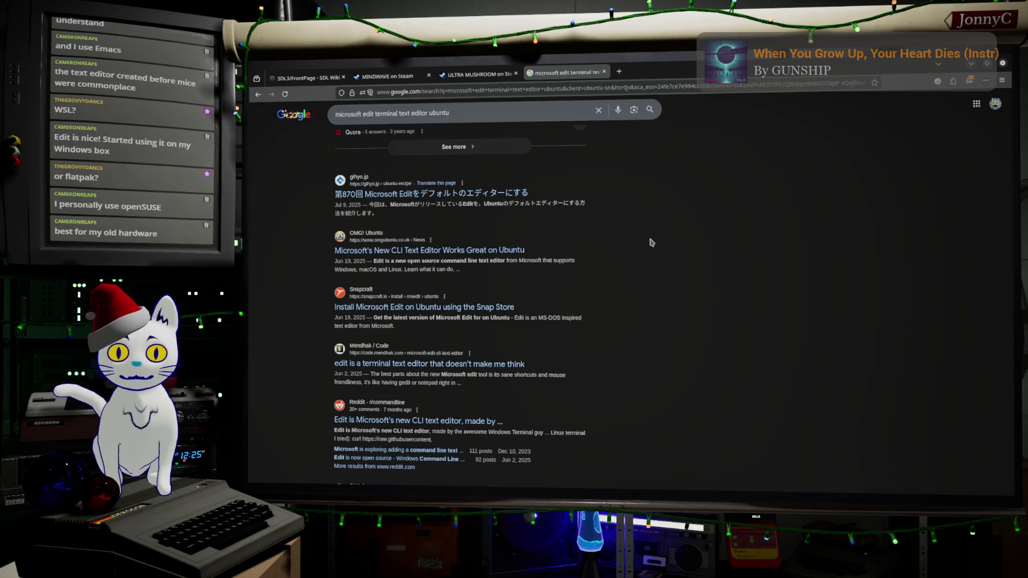
{"action": "scroll", "coordinate": [651, 243], "scroll_direction": "up", "scroll_amount": 10}
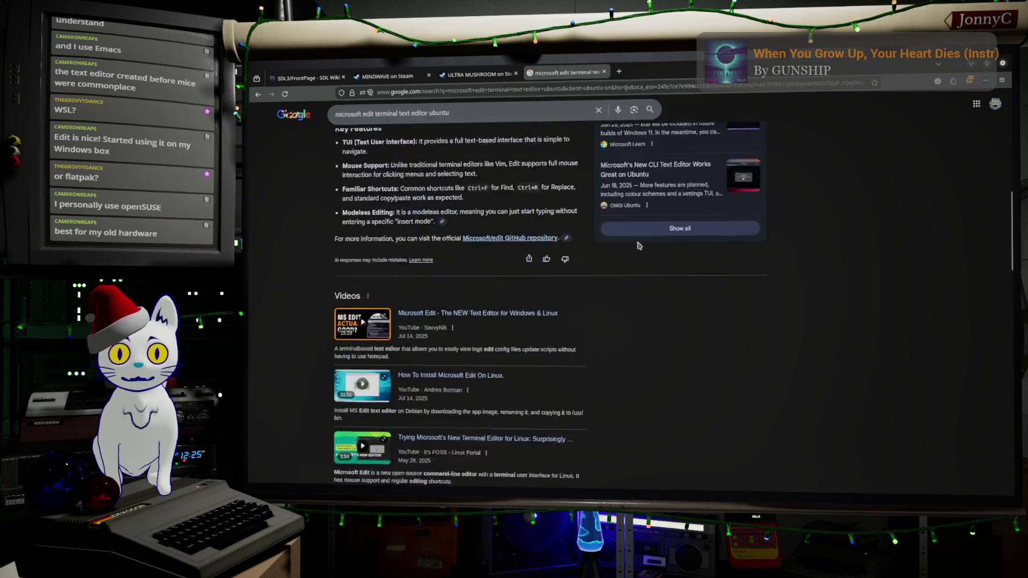
{"action": "scroll", "coordinate": [542, 234], "scroll_direction": "up", "scroll_amount": 4}
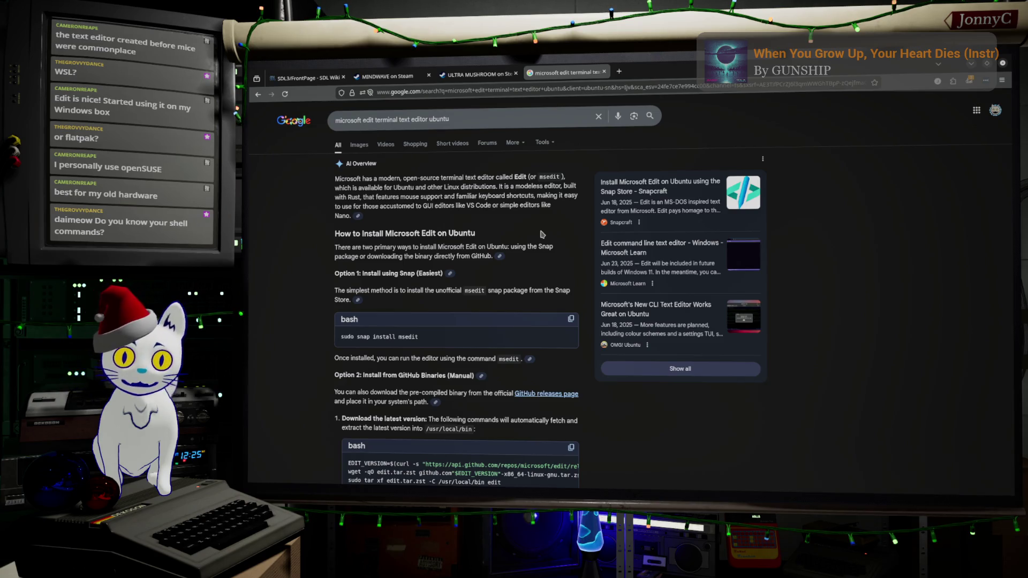
{"action": "scroll", "coordinate": [542, 234], "scroll_direction": "down", "scroll_amount": 2}
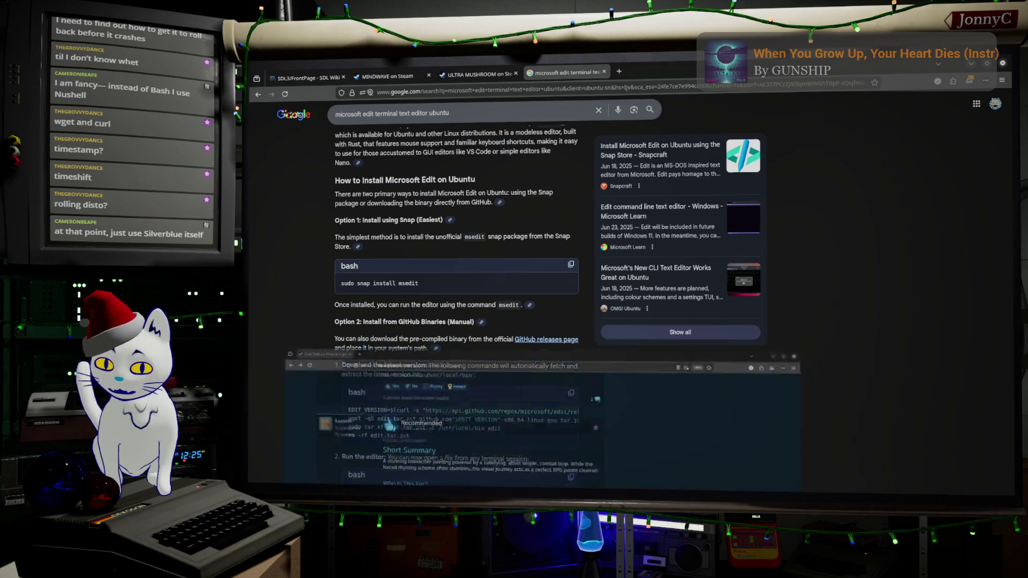
- Search Google for 'bazzite is a non os' in a new tab of the other Firefox window
{"action": "key", "text": "alt+Tab"}
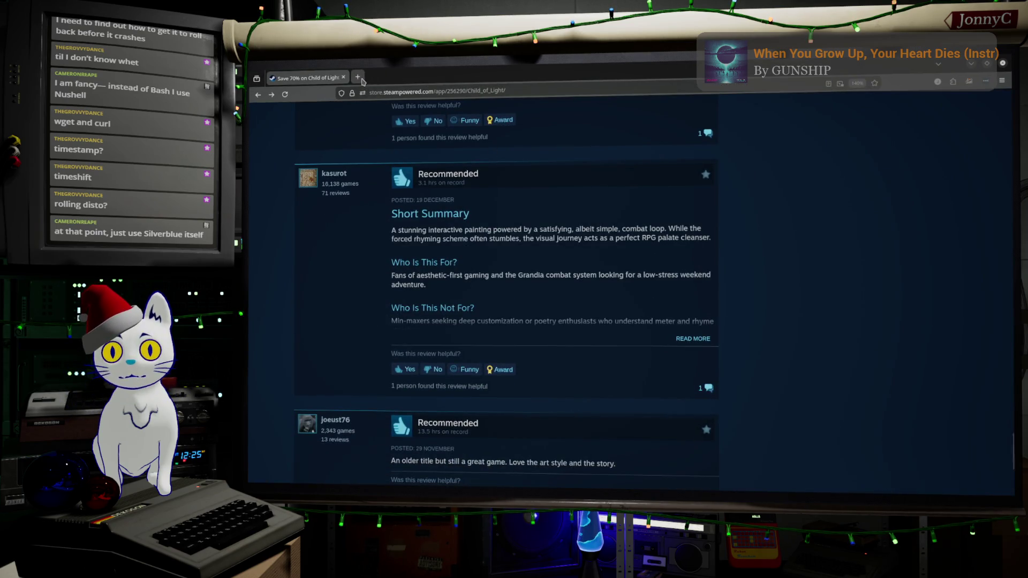
{"action": "left_click", "coordinate": [357, 77]}
{"action": "left_click", "coordinate": [406, 93]}
{"action": "type", "text": "bzz"}
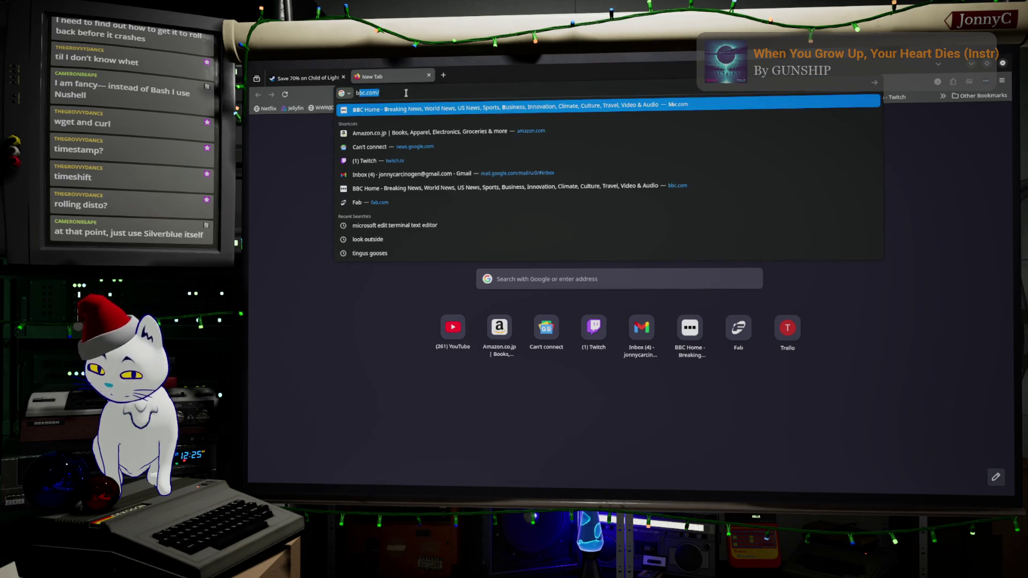
{"action": "key", "text": "BackSpace"}
{"action": "key", "text": "BackSpace"}
{"action": "type", "text": "azzite is a non"}
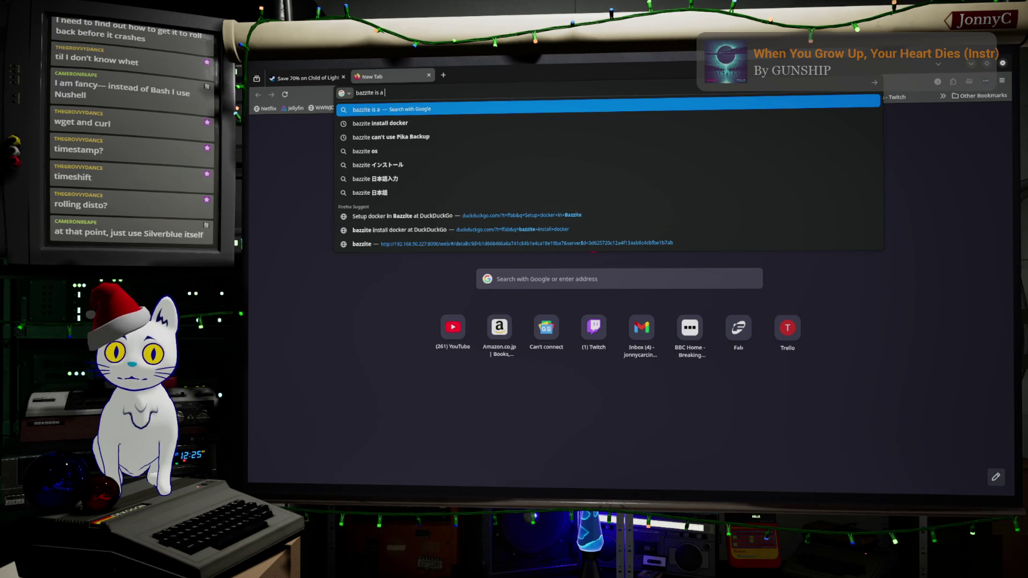
{"action": "type", "text": " os"}
{"action": "key", "text": "Return"}
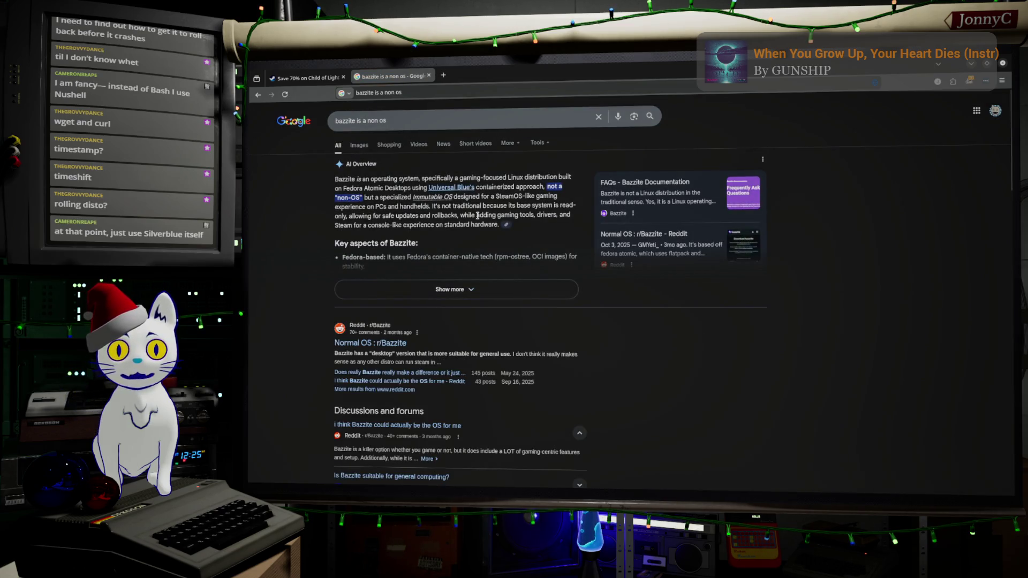
- Replace 'os' with the suggested 'mutable or immutable' and rerun the Bazzite search
{"action": "left_click", "coordinate": [370, 118]}
{"action": "key", "text": "BackSpace"}
{"action": "key", "text": "BackSpace"}
{"action": "type", "text": "mutable"}
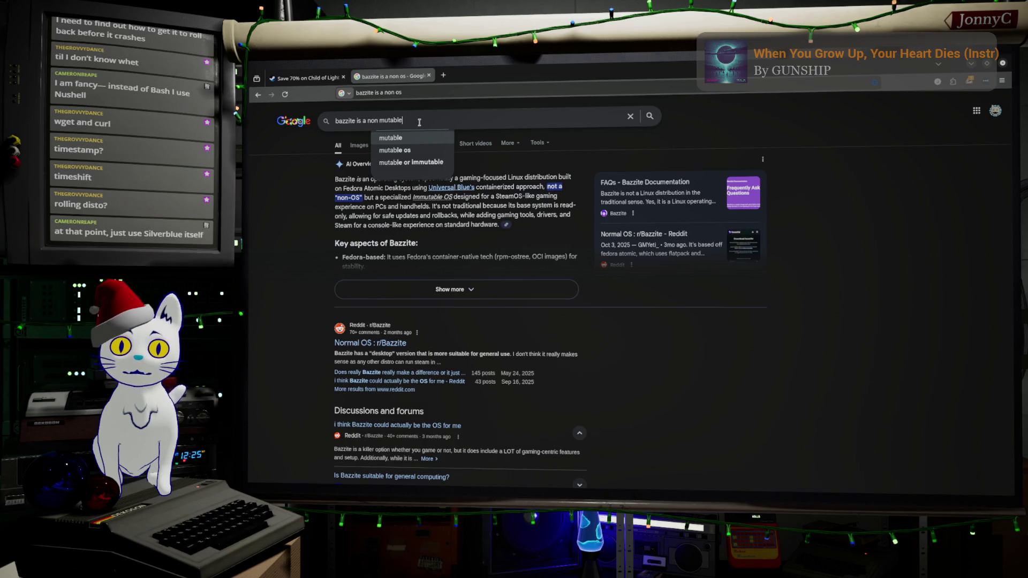
{"action": "key", "text": "Down"}
{"action": "key", "text": "Down"}
{"action": "key", "text": "Down"}
{"action": "key", "text": "Return"}
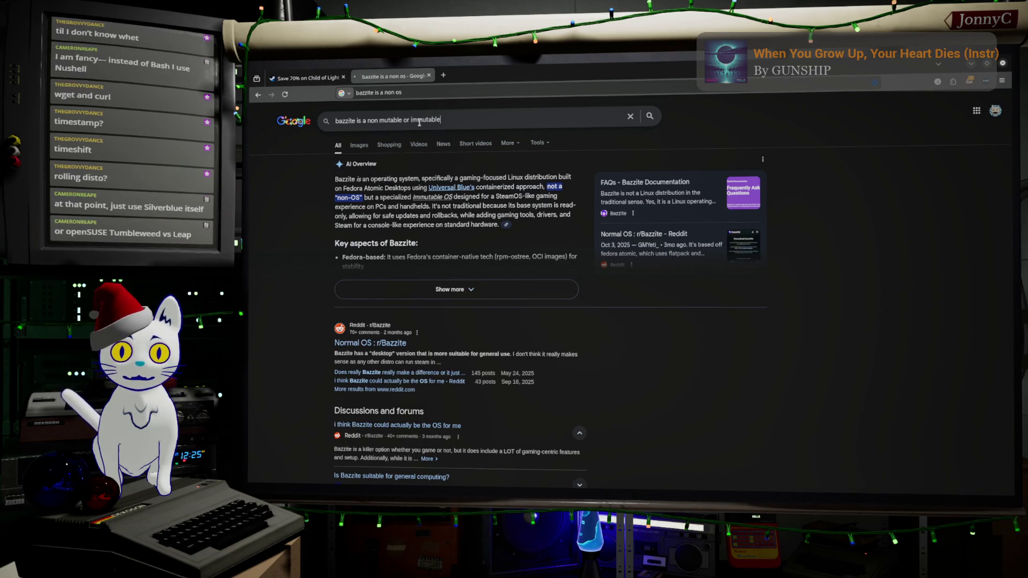
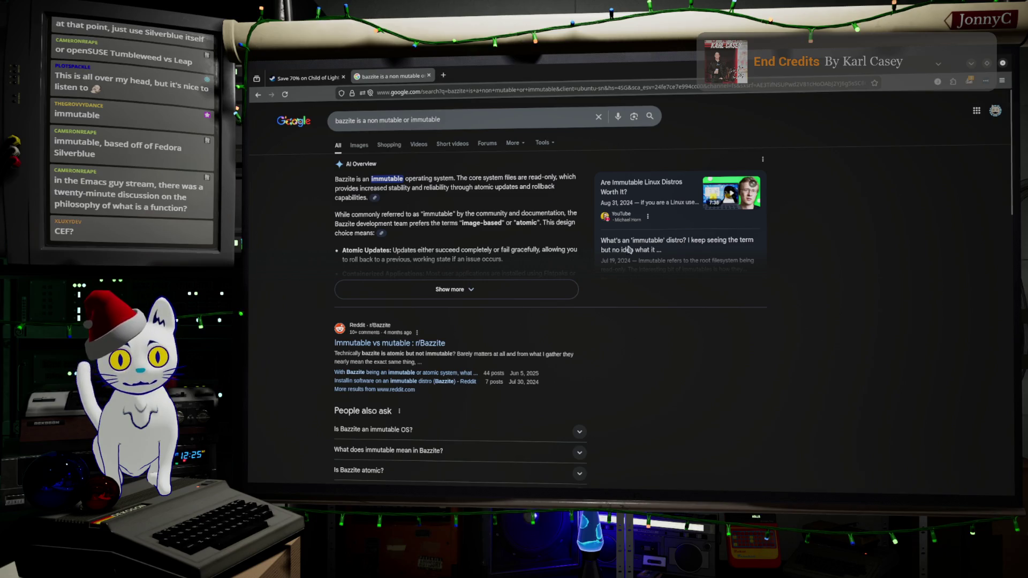
- Move the Chrome search results window aside and return to the Blender drone torso model
{"action": "mouse_move", "coordinate": [664, 69]}
{"action": "left_mouse_down"}
{"action": "mouse_move", "coordinate": [664, 166]}
{"action": "mouse_move", "coordinate": [739, 242]}
{"action": "mouse_move", "coordinate": [583, 162]}
{"action": "mouse_move", "coordinate": [588, 70]}
{"action": "left_mouse_up"}
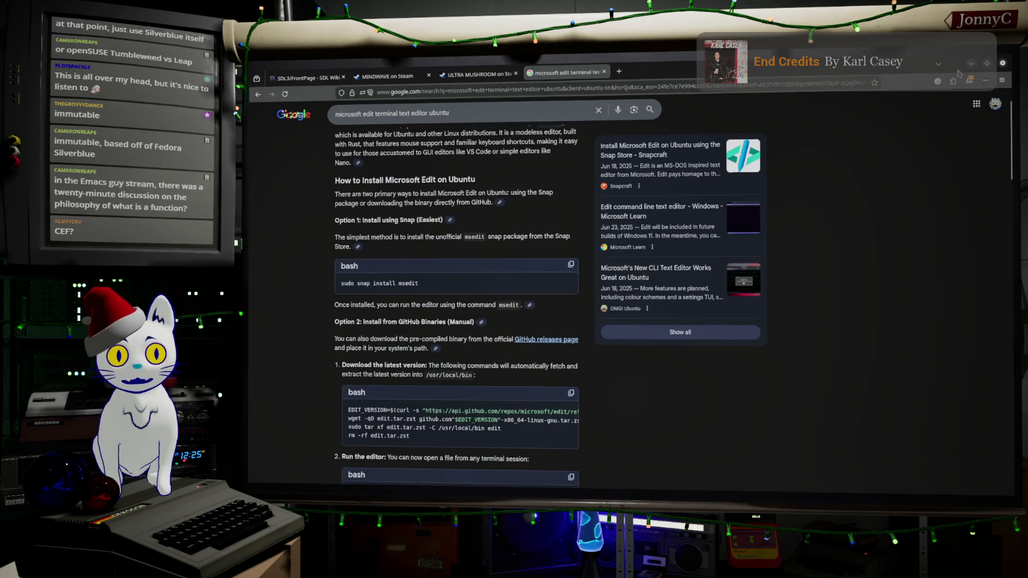
{"action": "key", "text": "alt+Tab"}
{"action": "right_click", "coordinate": [543, 316]}
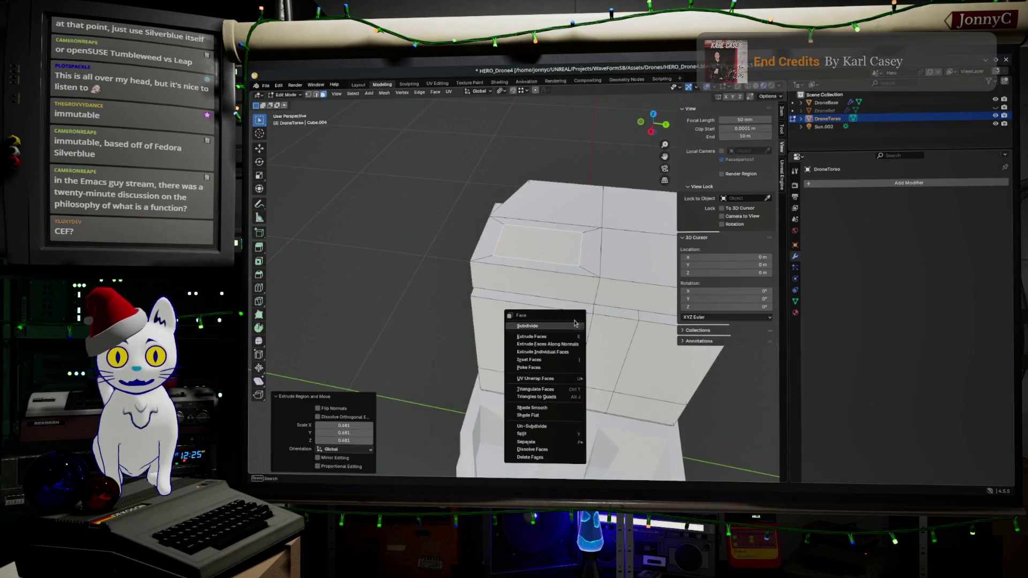
- Narrow the torso's top face along Y to 0.687 of its size
{"action": "scroll", "coordinate": [616, 282], "scroll_direction": "down", "scroll_amount": 2}
{"action": "scroll", "coordinate": [615, 282], "scroll_direction": "up", "scroll_amount": 3}
{"action": "middle_click_drag", "start_coordinate": [567, 264], "coordinate": [544, 299]}
{"action": "middle_click_drag", "start_coordinate": [592, 271], "coordinate": [614, 261]}
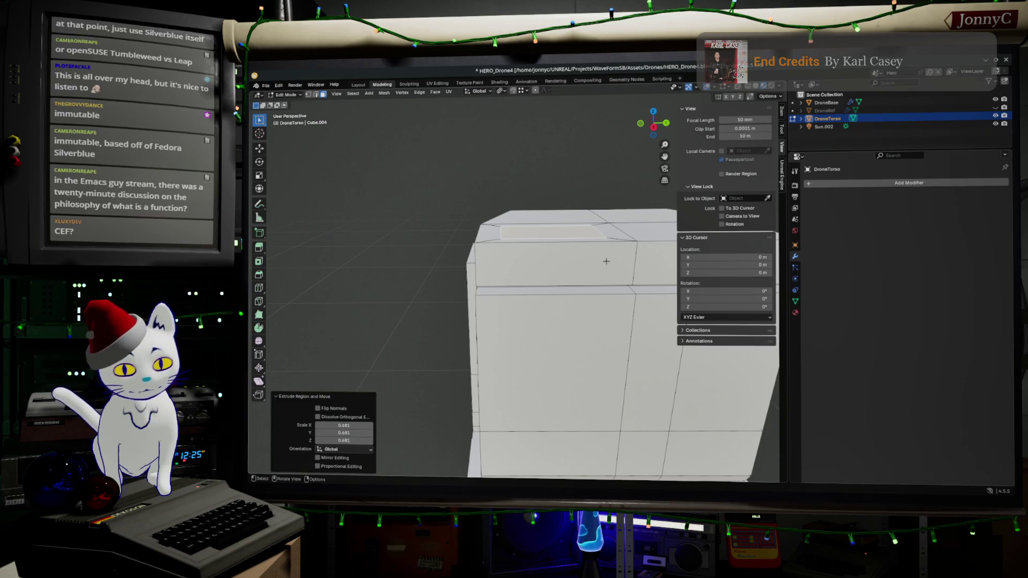
{"action": "middle_click_drag", "start_coordinate": [590, 217], "coordinate": [581, 325]}
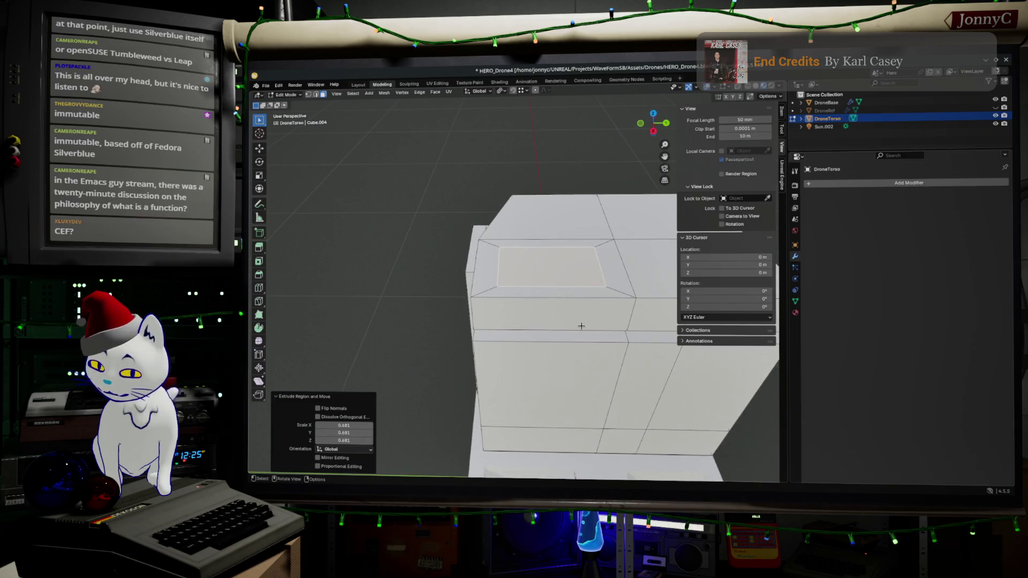
{"action": "key", "text": "s"}
{"action": "key", "text": "y"}
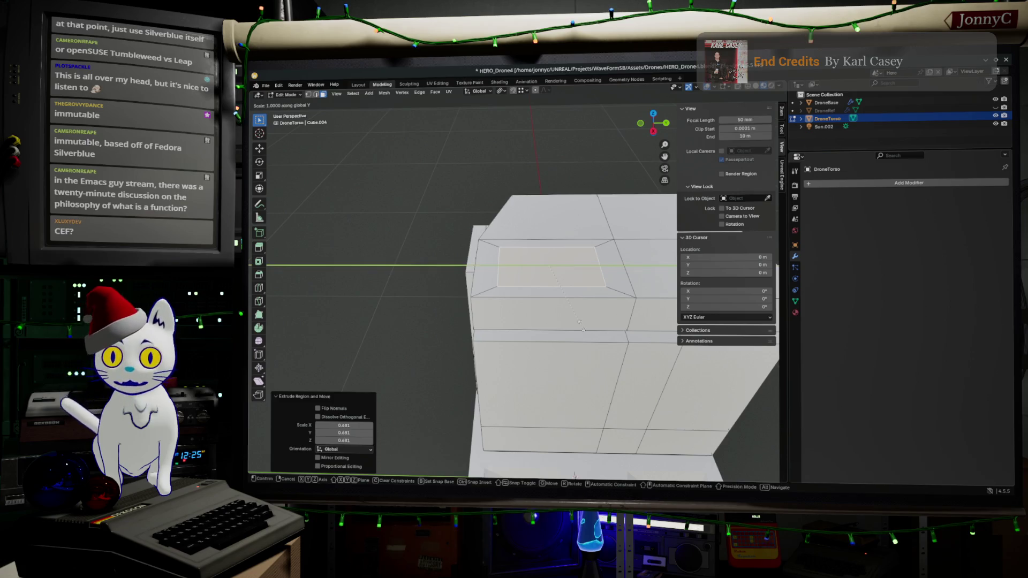
{"action": "left_click", "coordinate": [573, 348]}
- Switch to the front orthographic view and begin extruding the top face
{"action": "middle_click_drag", "start_coordinate": [573, 348], "coordinate": [650, 150]}
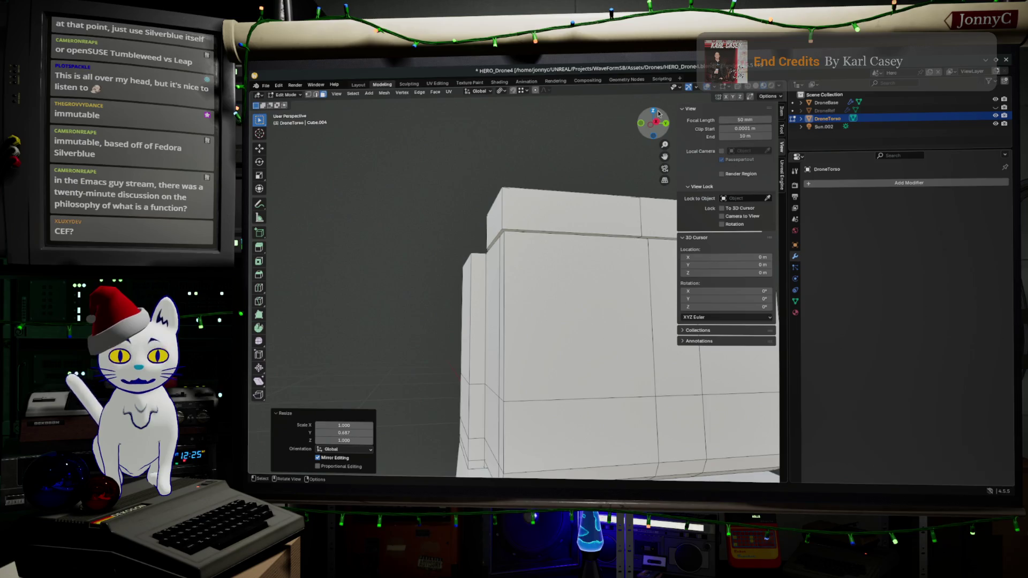
{"action": "left_click", "coordinate": [654, 111]}
{"action": "left_click_drag", "start_coordinate": [656, 114], "coordinate": [661, 140]}
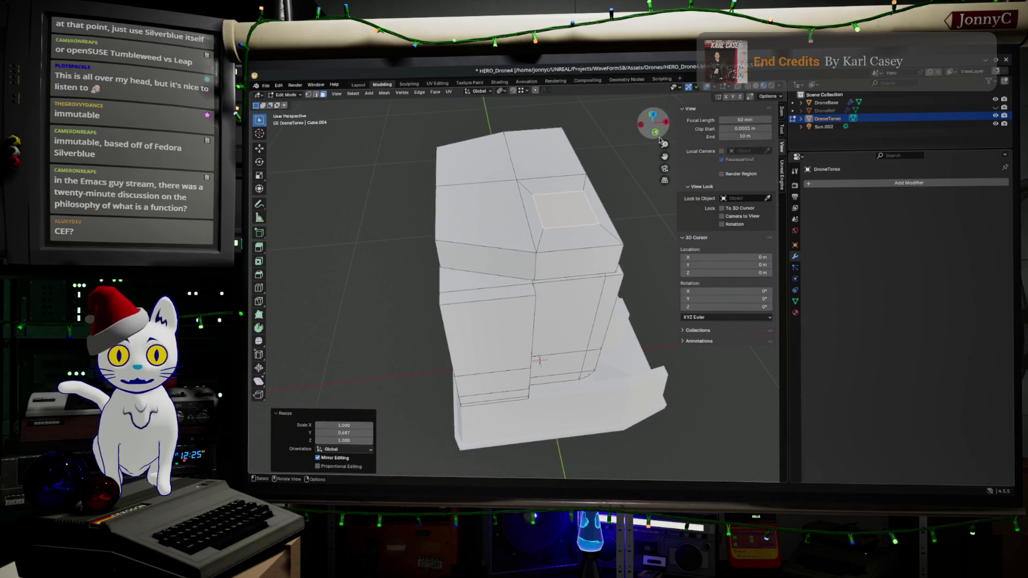
{"action": "key", "text": "KP_1"}
{"action": "key", "text": "e"}
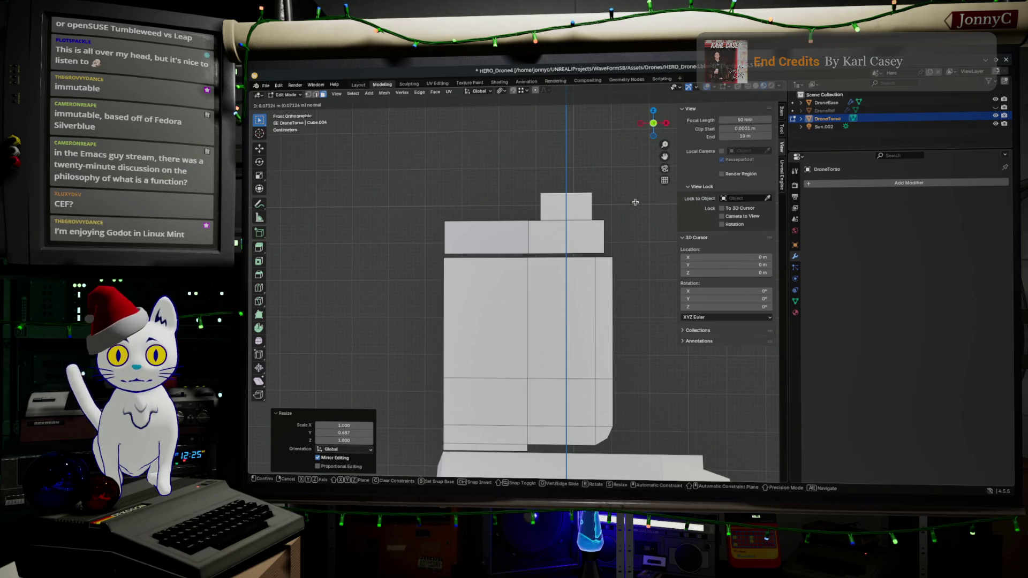
- Raise the narrowed top face about 0.071 m into a small block, then view it in perspective
{"action": "left_click", "coordinate": [631, 213]}
{"action": "scroll", "coordinate": [610, 285], "scroll_direction": "down", "scroll_amount": 4}
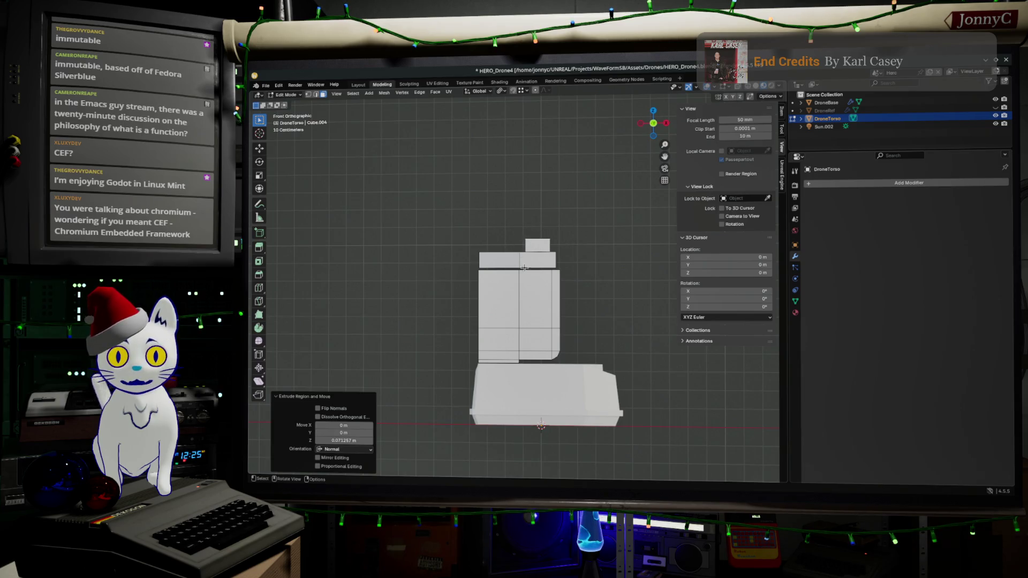
{"action": "scroll", "coordinate": [470, 247], "scroll_direction": "up", "scroll_amount": 3}
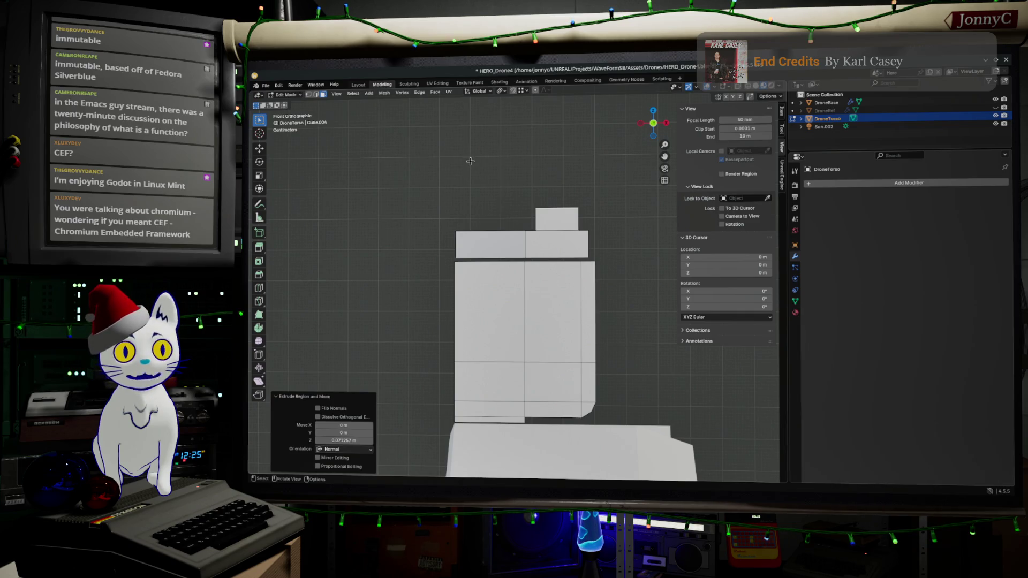
{"action": "middle_click_drag", "start_coordinate": [470, 161], "coordinate": [501, 198]}
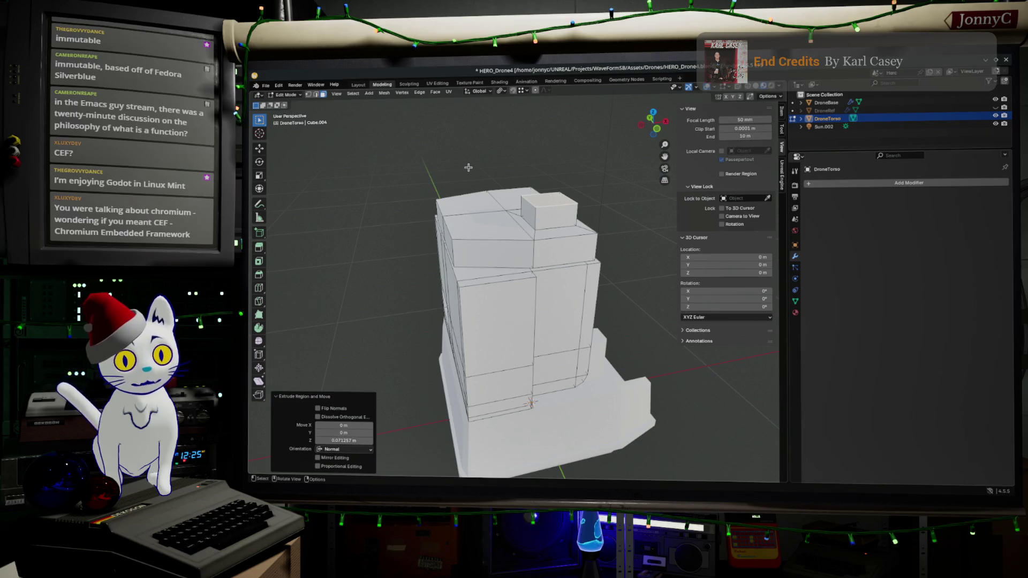
- In wireframe front view, lower the torso's upper tier faces along Z
{"action": "left_click", "coordinate": [755, 87]}
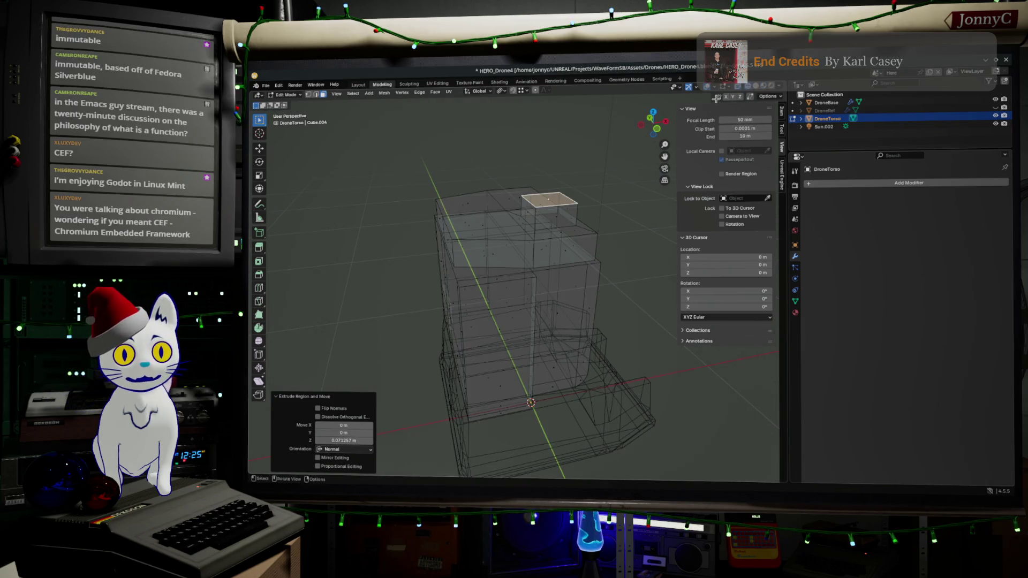
{"action": "left_click", "coordinate": [663, 132]}
{"action": "mouse_move", "coordinate": [328, 163]}
{"action": "left_mouse_down"}
{"action": "mouse_move", "coordinate": [396, 213]}
{"action": "mouse_move", "coordinate": [580, 275]}
{"action": "left_mouse_up"}
{"action": "scroll", "coordinate": [615, 289], "scroll_direction": "up", "scroll_amount": 1}
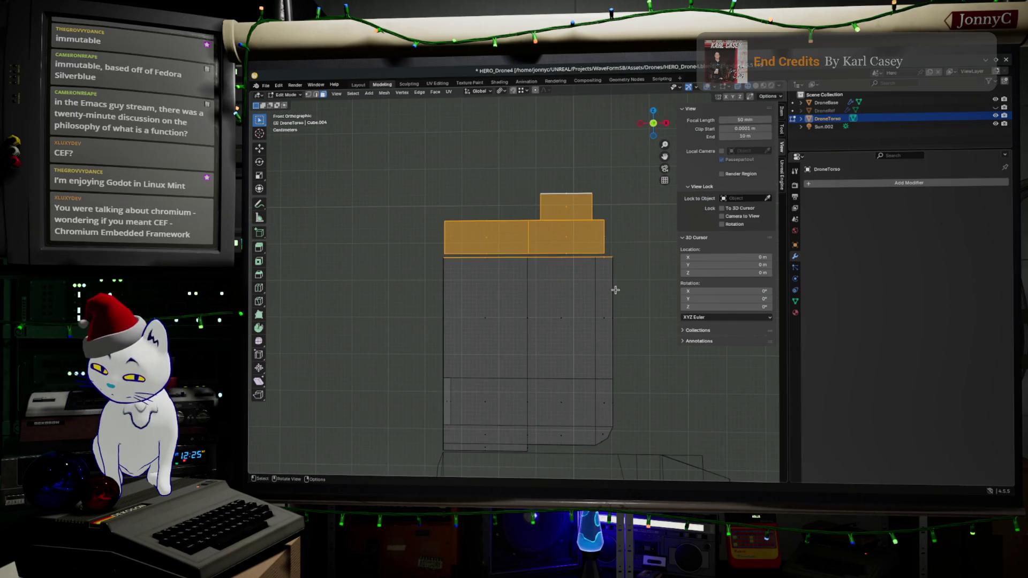
{"action": "key", "text": "g"}
{"action": "key", "text": "z"}
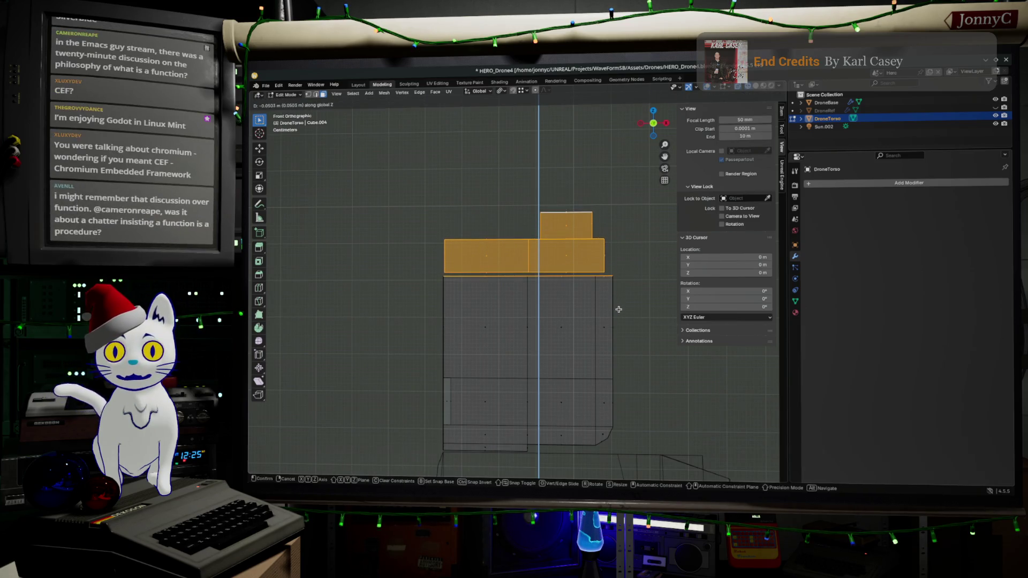
{"action": "left_click", "coordinate": [614, 300]}
- Select the small block's top face and extrude it in place
{"action": "scroll", "coordinate": [563, 202], "scroll_direction": "up", "scroll_amount": 1}
{"action": "left_click_drag", "start_coordinate": [537, 184], "coordinate": [650, 222]}
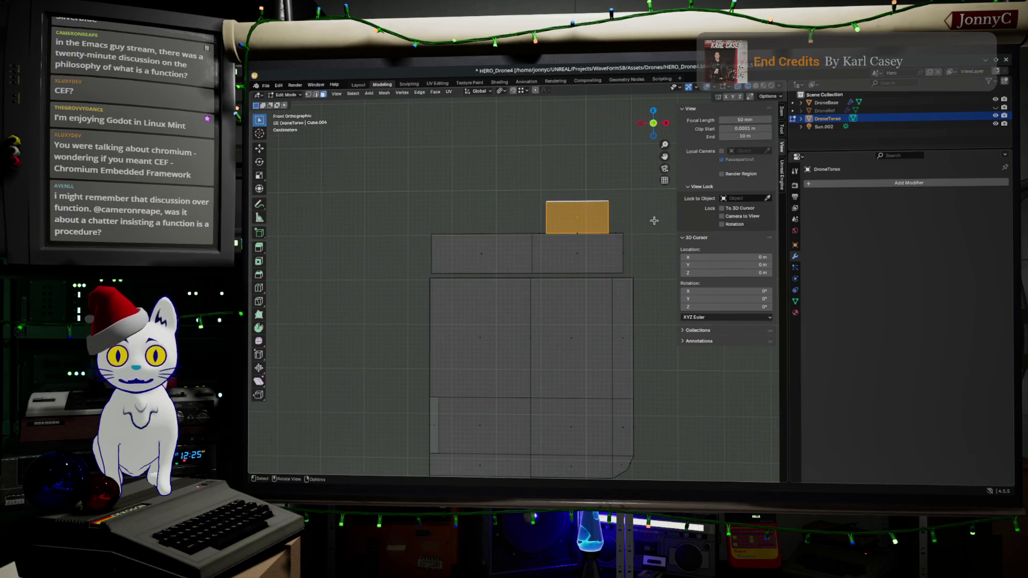
{"action": "mouse_move", "coordinate": [616, 218]}
{"action": "middle_mouse_down"}
{"action": "mouse_move", "coordinate": [541, 158]}
{"action": "mouse_move", "coordinate": [550, 169]}
{"action": "middle_mouse_up"}
{"action": "left_click", "coordinate": [537, 176]}
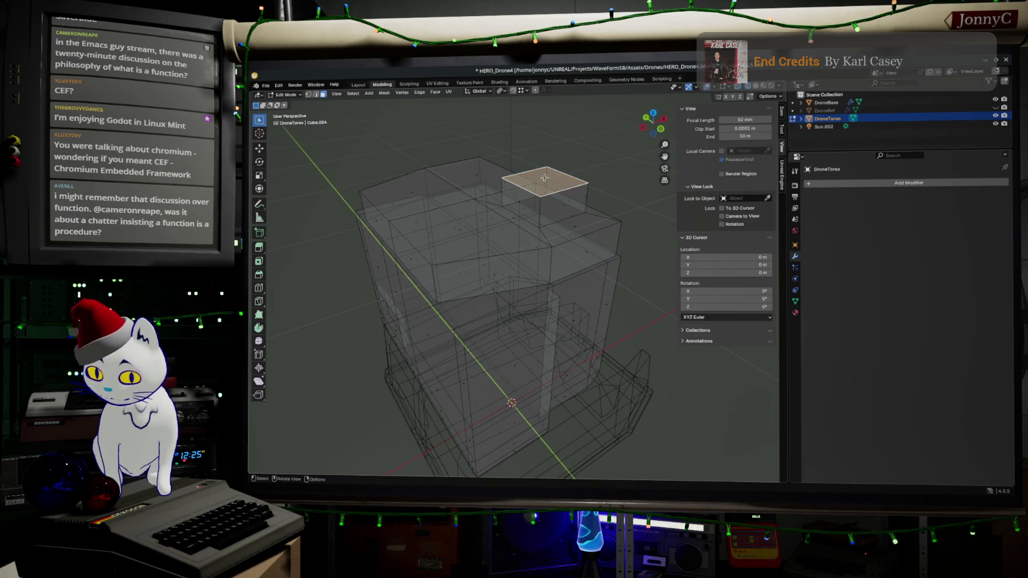
{"action": "key", "text": "e"}
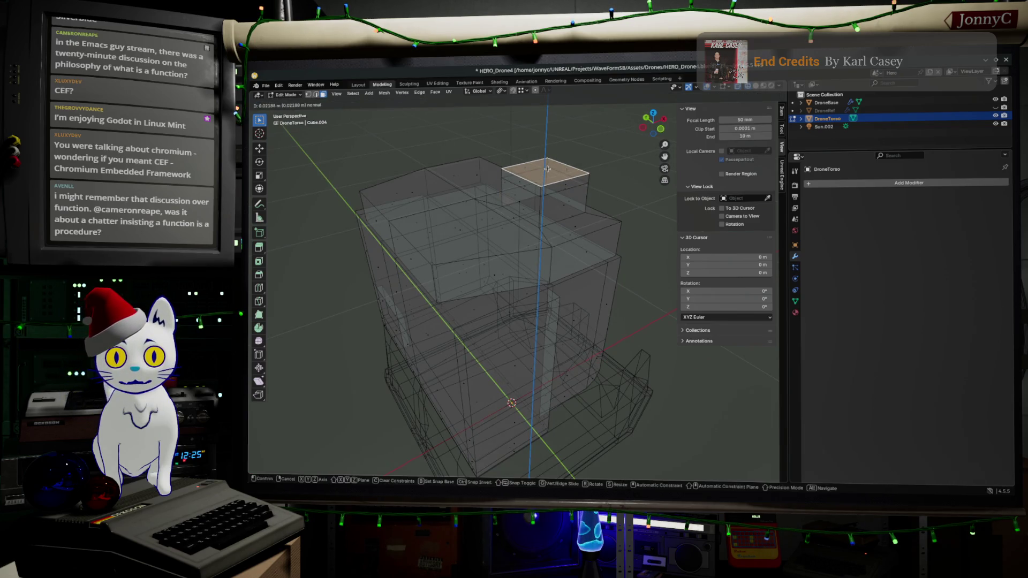
{"action": "left_click", "coordinate": [547, 174]}
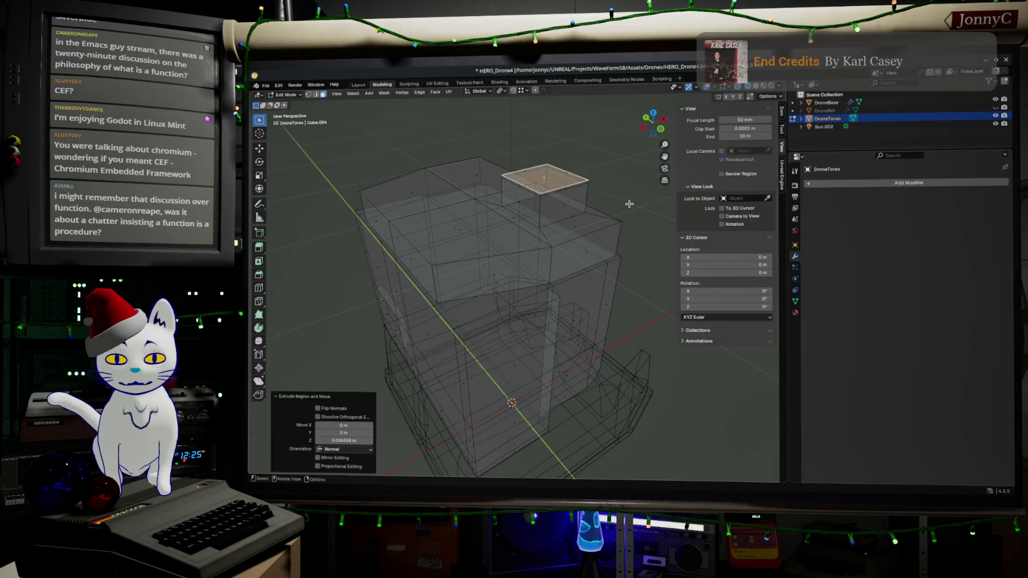
{"action": "key", "text": "ctrl+z"}
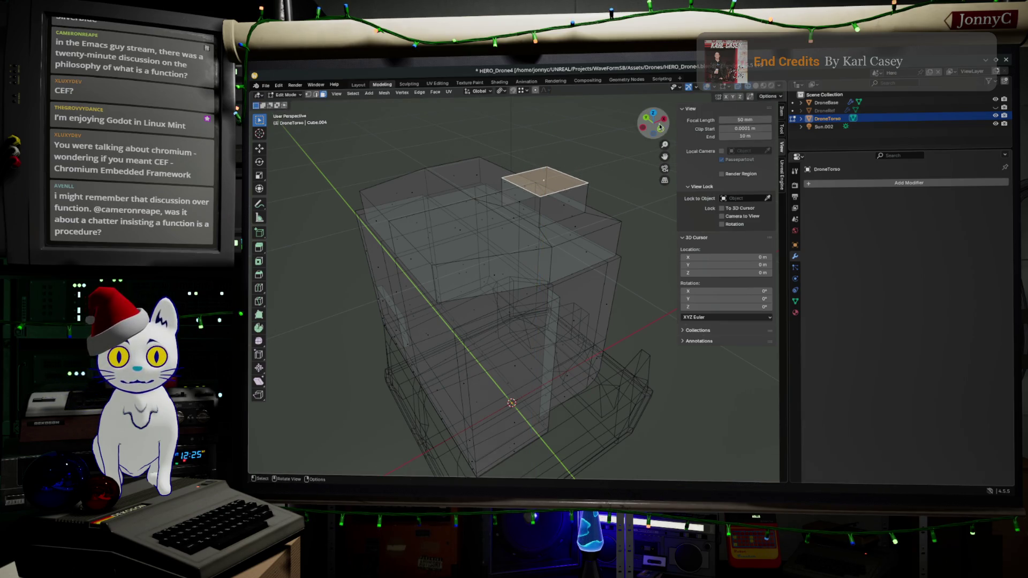
{"action": "left_click", "coordinate": [661, 128]}
{"action": "key", "text": "e"}
{"action": "right_click", "coordinate": [632, 197]}
- Widen the face to 1.29, extrude a thin 0.013 m cap scaled to 0.894, and exit edit mode
{"action": "key", "text": "s"}
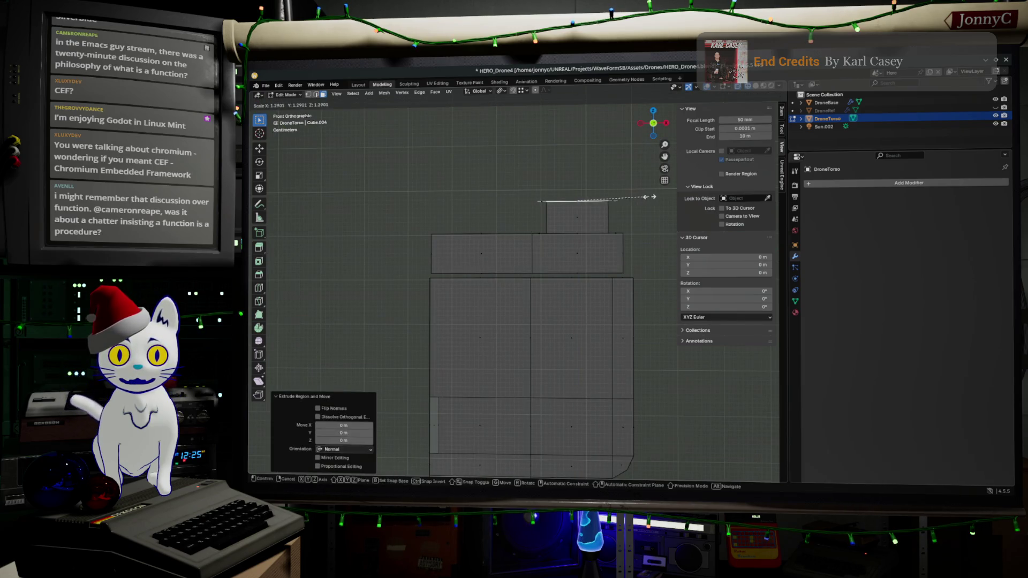
{"action": "left_click", "coordinate": [650, 196]}
{"action": "key", "text": "e"}
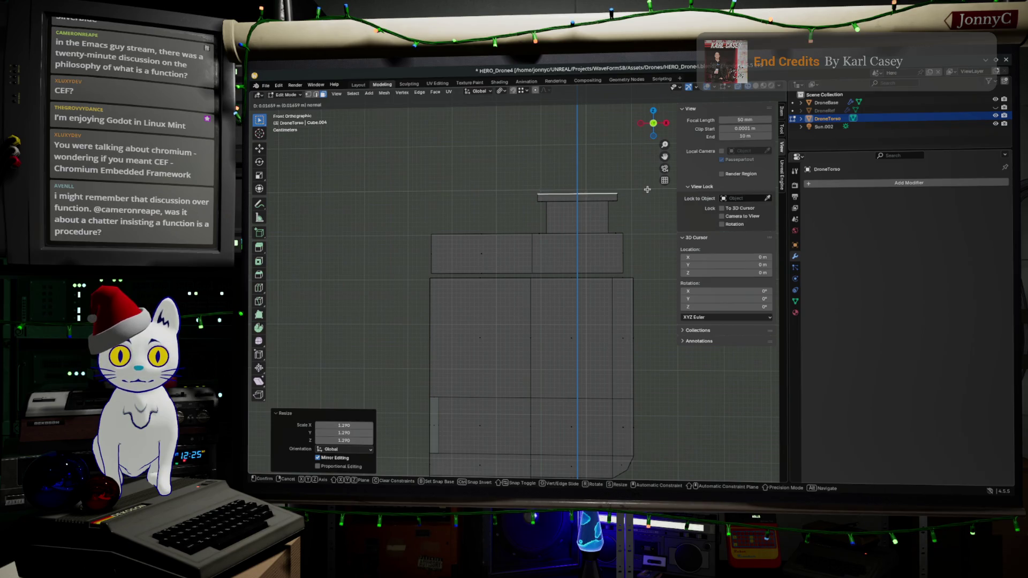
{"action": "left_click", "coordinate": [647, 190]}
{"action": "key", "text": "s"}
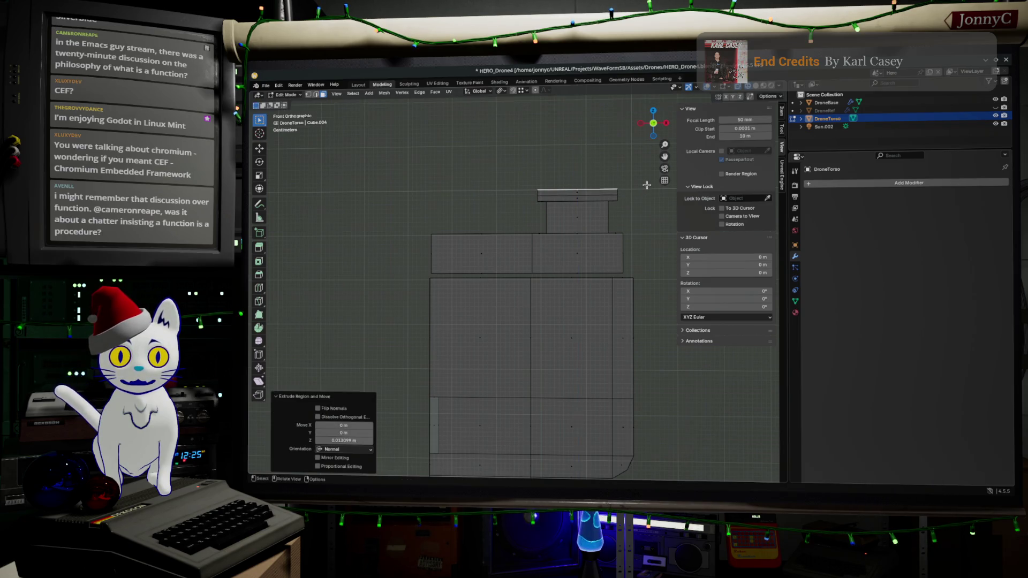
{"action": "left_click", "coordinate": [638, 184]}
{"action": "middle_click_drag", "start_coordinate": [638, 184], "coordinate": [607, 304]}
{"action": "key", "text": "Tab"}
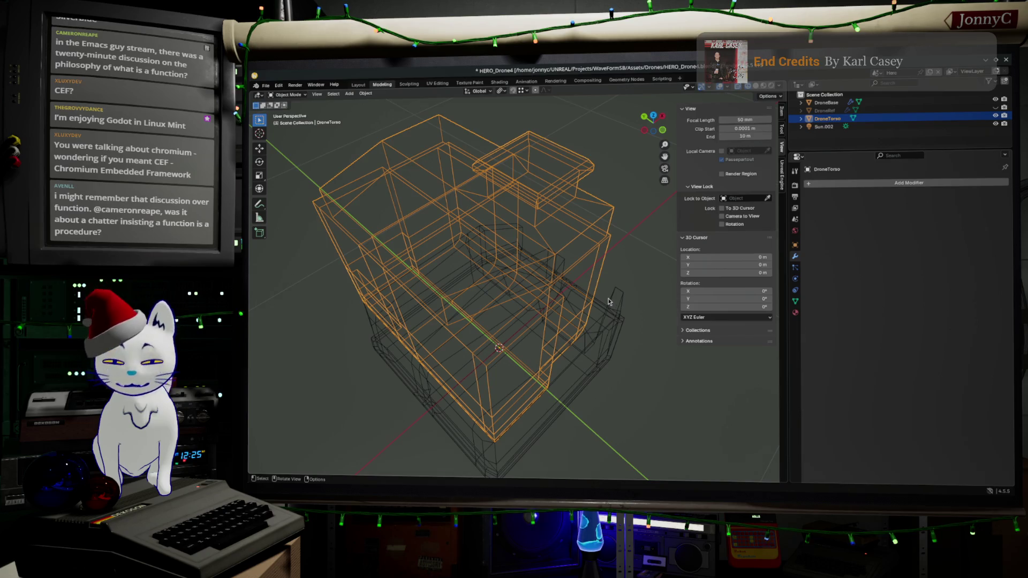
- From the top view, scale the cap's two left-edge vertices inward along Y, then return to object mode
{"action": "middle_click_drag", "start_coordinate": [608, 302], "coordinate": [571, 259]}
{"action": "key", "text": "Tab"}
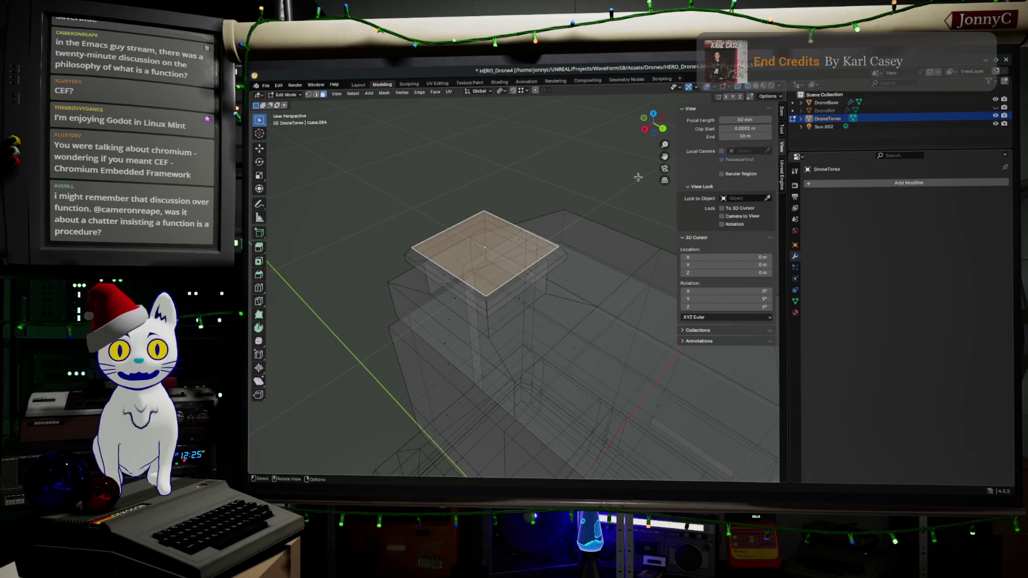
{"action": "left_click", "coordinate": [654, 114]}
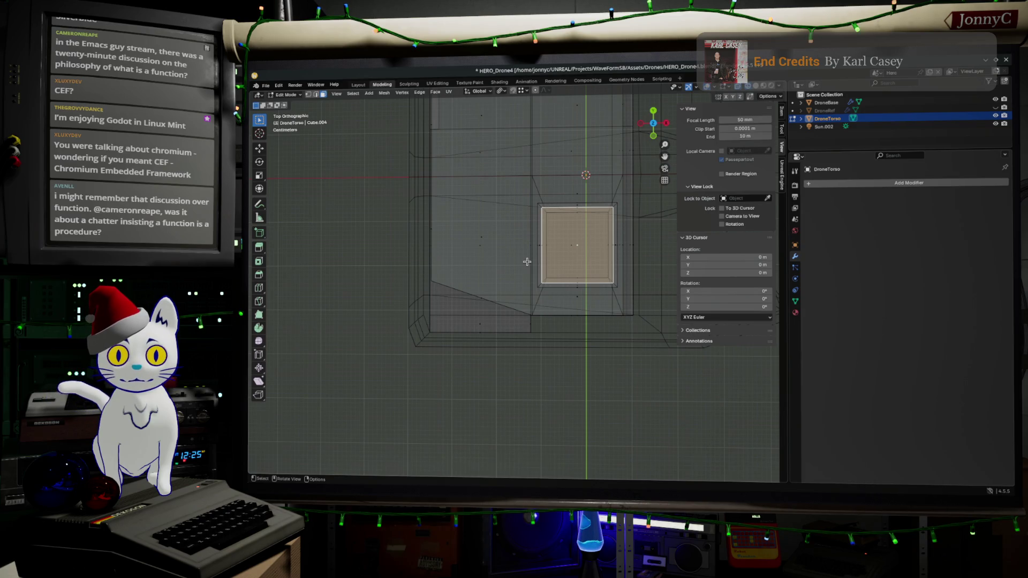
{"action": "scroll", "coordinate": [527, 262], "scroll_direction": "up", "scroll_amount": 1}
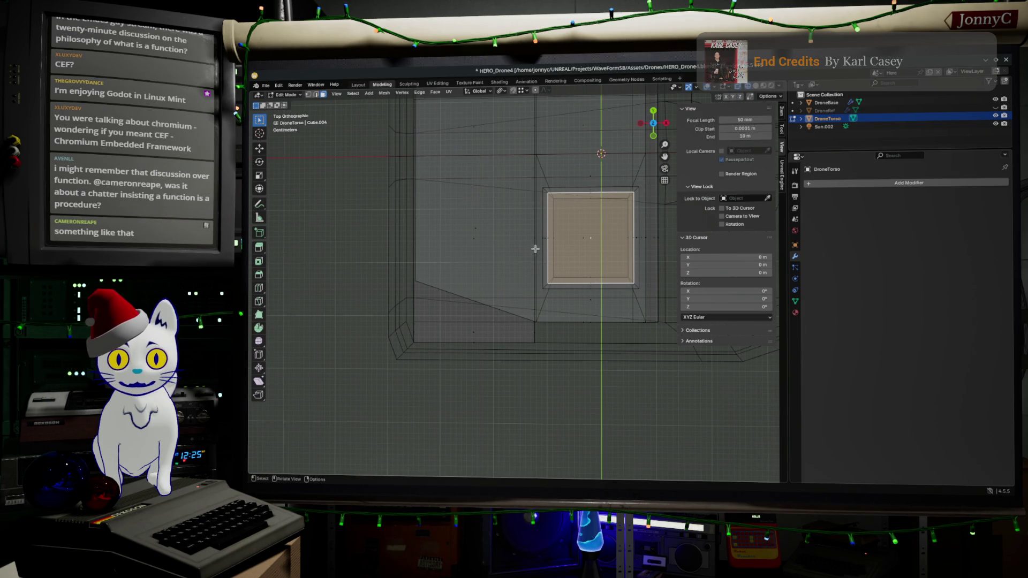
{"action": "left_click", "coordinate": [308, 94]}
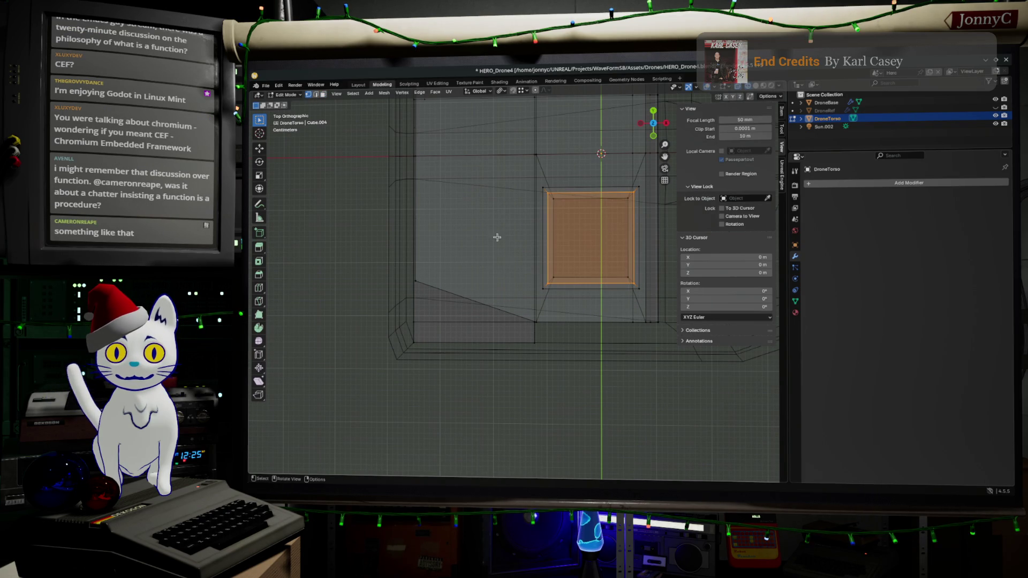
{"action": "mouse_move", "coordinate": [525, 259]}
{"action": "left_mouse_down"}
{"action": "mouse_move", "coordinate": [561, 295]}
{"action": "mouse_move", "coordinate": [564, 287]}
{"action": "left_mouse_up"}
{"action": "left_click_drag", "start_coordinate": [525, 160], "coordinate": [565, 237], "text": "shift"}
{"action": "key", "text": "s"}
{"action": "key", "text": "y"}
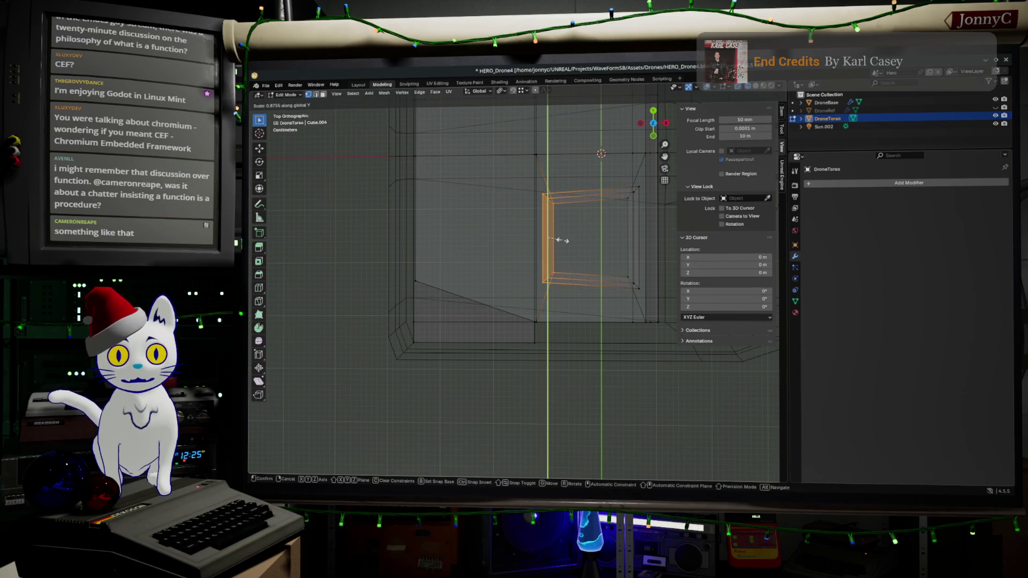
{"action": "left_click", "coordinate": [561, 236]}
{"action": "key", "text": "Tab"}
{"action": "mouse_move", "coordinate": [592, 269]}
{"action": "middle_mouse_down"}
{"action": "mouse_move", "coordinate": [546, 189]}
{"action": "mouse_move", "coordinate": [454, 316]}
{"action": "mouse_move", "coordinate": [404, 291]}
{"action": "mouse_move", "coordinate": [445, 305]}
{"action": "mouse_move", "coordinate": [452, 269]}
{"action": "mouse_move", "coordinate": [411, 276]}
{"action": "mouse_move", "coordinate": [397, 310]}
{"action": "mouse_move", "coordinate": [401, 285]}
{"action": "mouse_move", "coordinate": [371, 298]}
{"action": "mouse_move", "coordinate": [408, 289]}
{"action": "mouse_move", "coordinate": [402, 276]}
{"action": "mouse_move", "coordinate": [398, 292]}
{"action": "middle_mouse_up"}
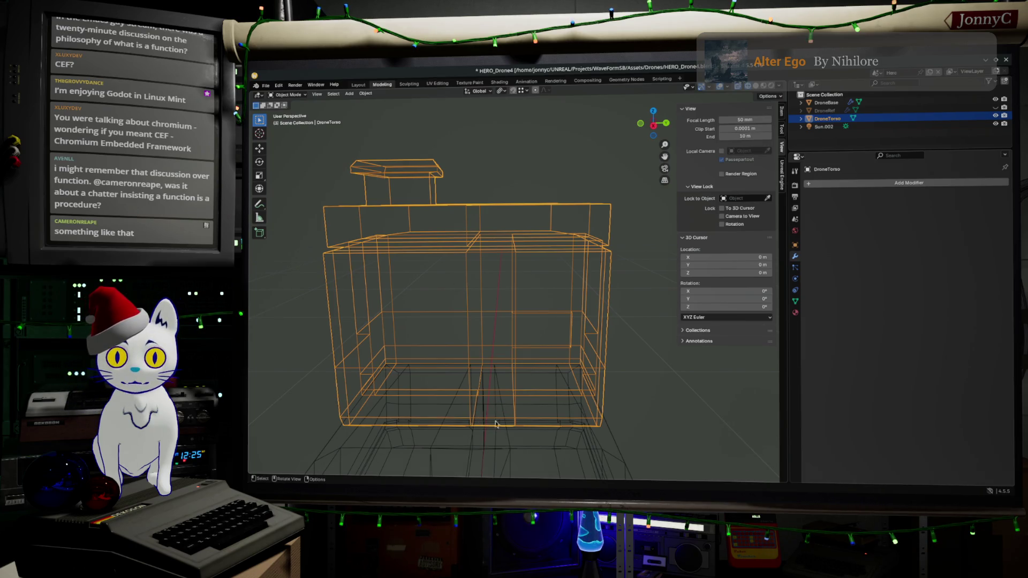
- Re-enter edit mode and add a vertical edge loop across the torso
{"action": "key", "text": "Tab"}
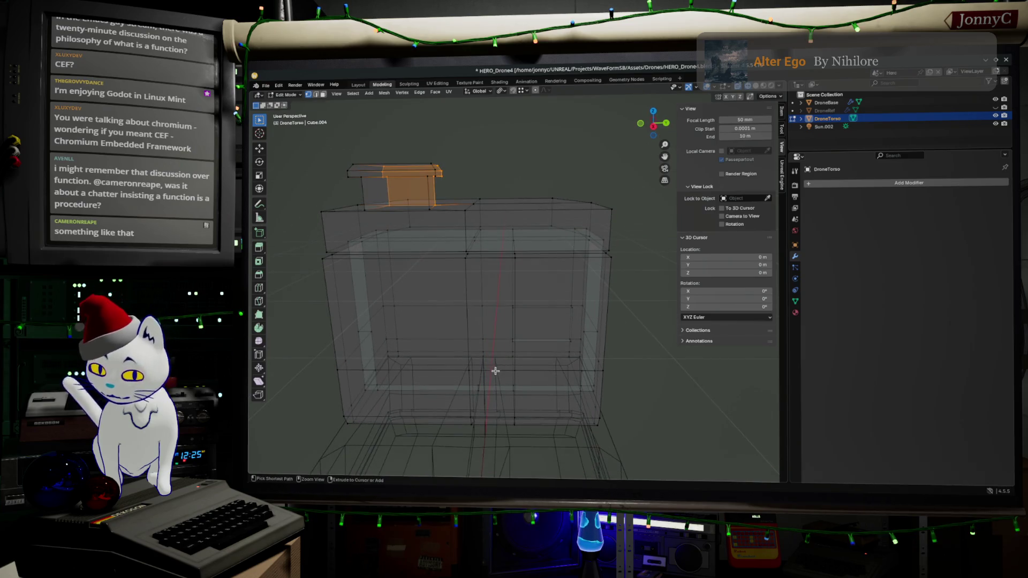
{"action": "key", "text": "ctrl+r"}
{"action": "left_click", "coordinate": [495, 371]}
{"action": "right_click", "coordinate": [532, 392]}
{"action": "mouse_move", "coordinate": [531, 392]}
{"action": "middle_mouse_down"}
{"action": "mouse_move", "coordinate": [537, 349]}
{"action": "mouse_move", "coordinate": [509, 369]}
{"action": "mouse_move", "coordinate": [479, 372]}
{"action": "mouse_move", "coordinate": [544, 401]}
{"action": "mouse_move", "coordinate": [585, 401]}
{"action": "middle_mouse_up"}
- Switch to solid shading and cut a horizontal edge loop slid toward the torso's bottom
{"action": "key", "text": "z"}
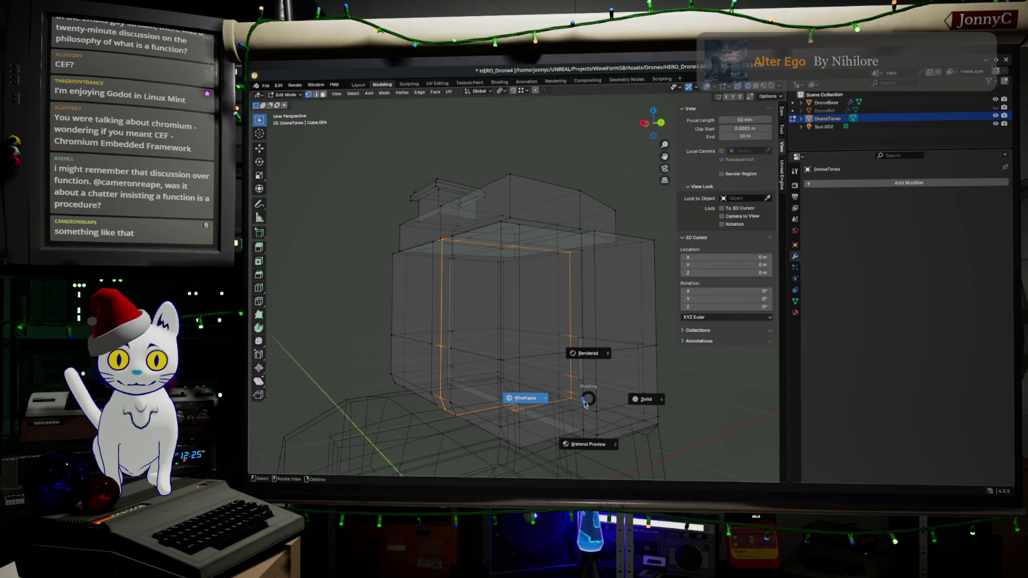
{"action": "left_click", "coordinate": [594, 383]}
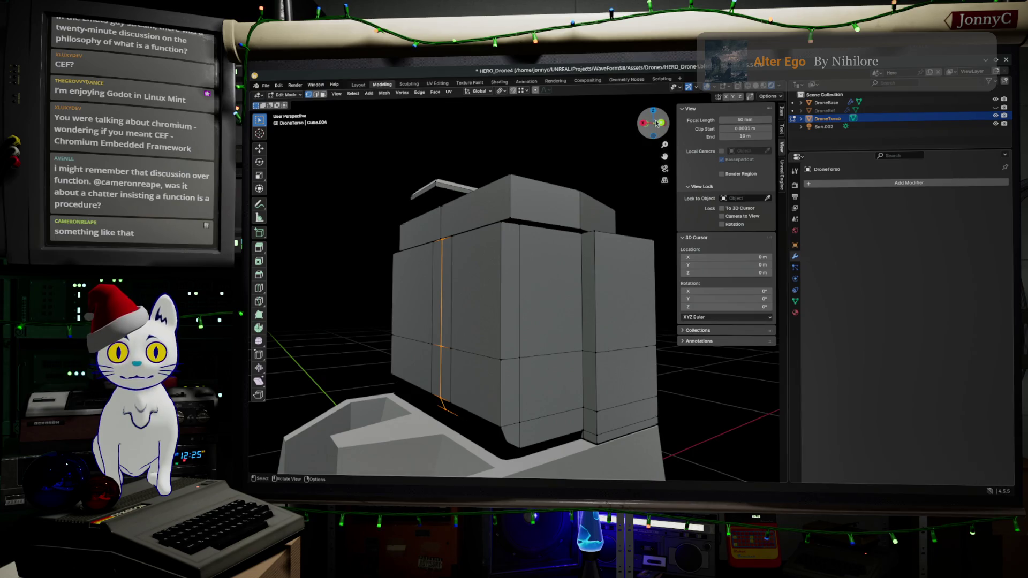
{"action": "left_click", "coordinate": [657, 123]}
{"action": "key", "text": "ctrl+r"}
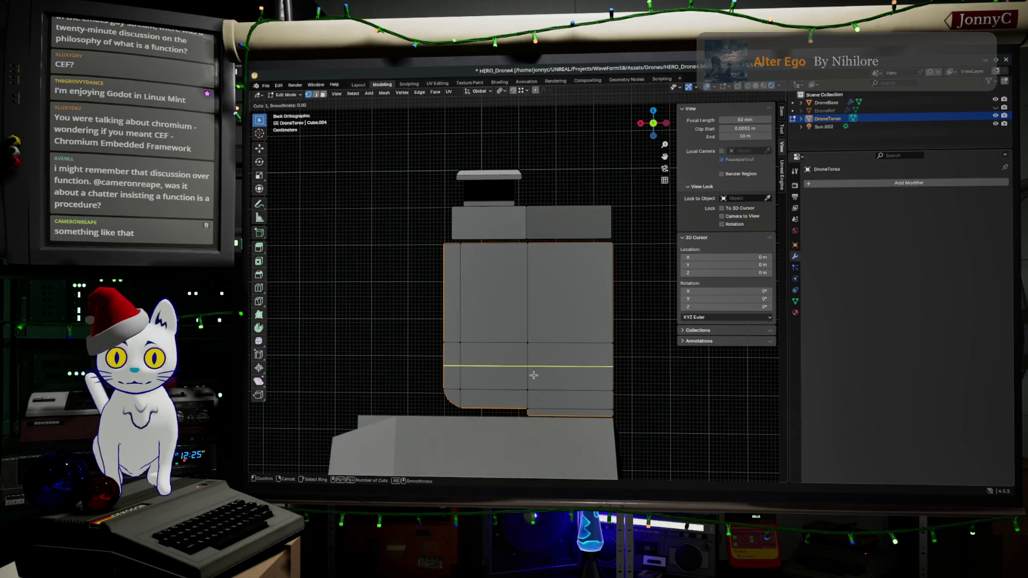
{"action": "left_click", "coordinate": [533, 375]}
{"action": "left_click", "coordinate": [535, 387]}
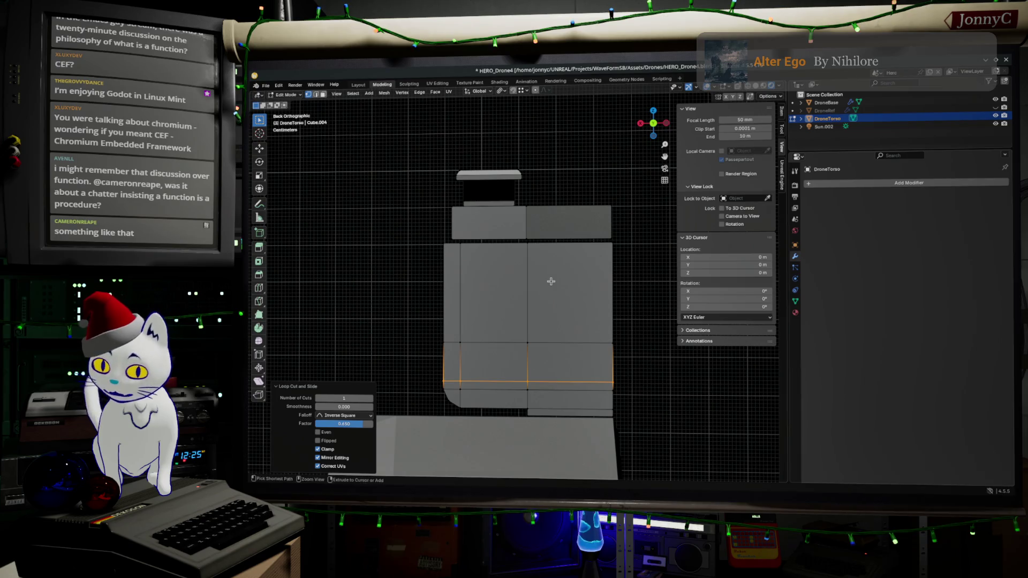
{"action": "key", "text": "ctrl+r"}
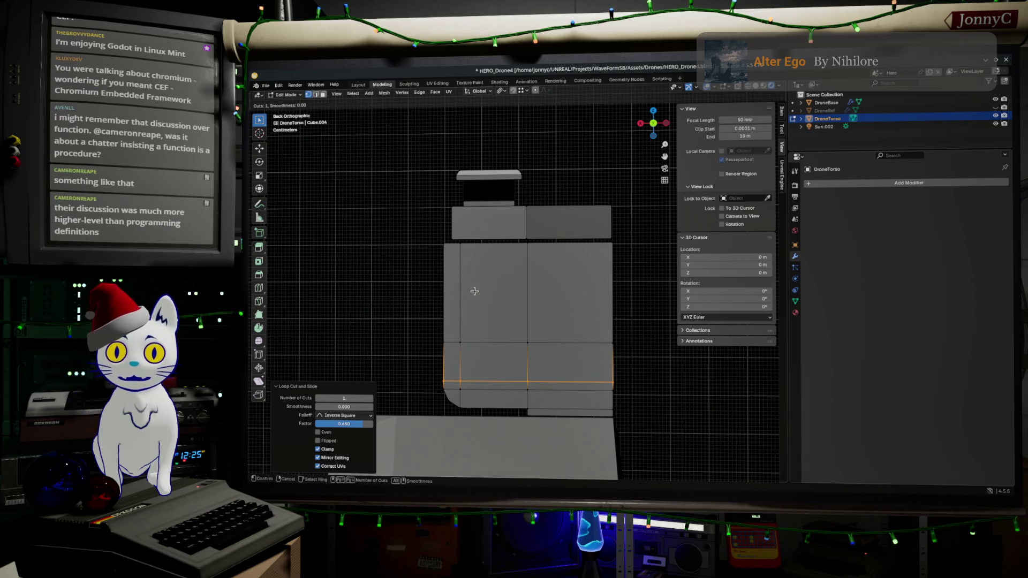
{"action": "key", "text": "Escape"}
{"action": "middle_click_drag", "start_coordinate": [499, 290], "coordinate": [525, 360]}
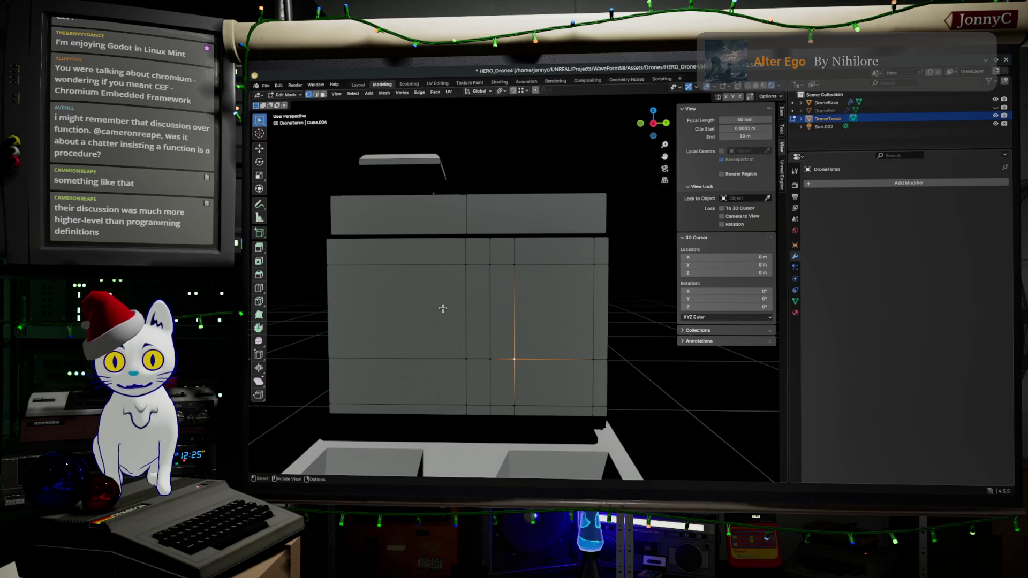
- Recess a front panel by extruding the front faces inward and scaling them to 0.968
{"action": "mouse_move", "coordinate": [482, 259]}
{"action": "left_mouse_down"}
{"action": "mouse_move", "coordinate": [526, 359]}
{"action": "mouse_move", "coordinate": [578, 423]}
{"action": "mouse_move", "coordinate": [598, 420]}
{"action": "mouse_move", "coordinate": [597, 408]}
{"action": "left_mouse_up"}
{"action": "middle_click_drag", "start_coordinate": [597, 408], "coordinate": [599, 302]}
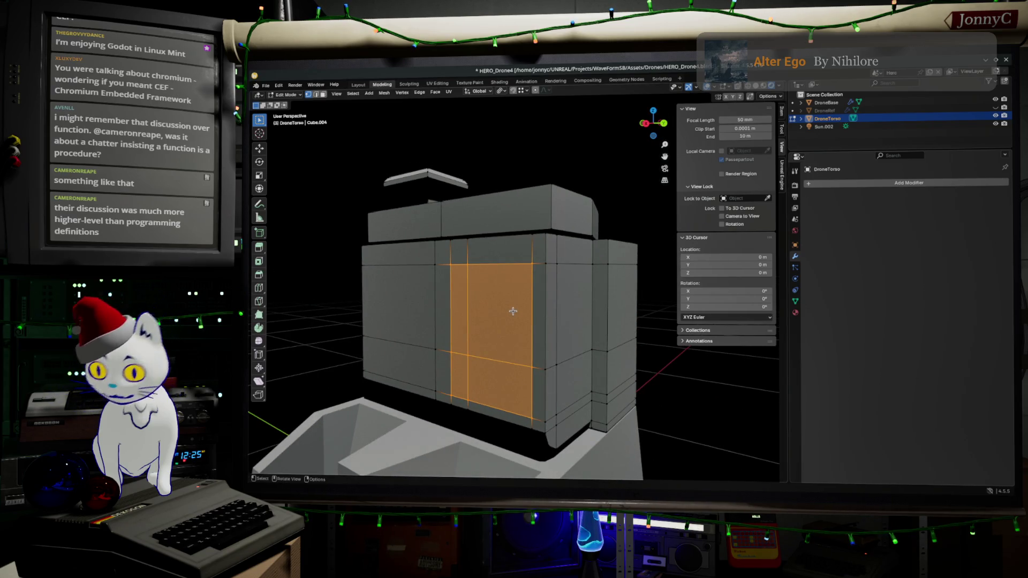
{"action": "key", "text": "e"}
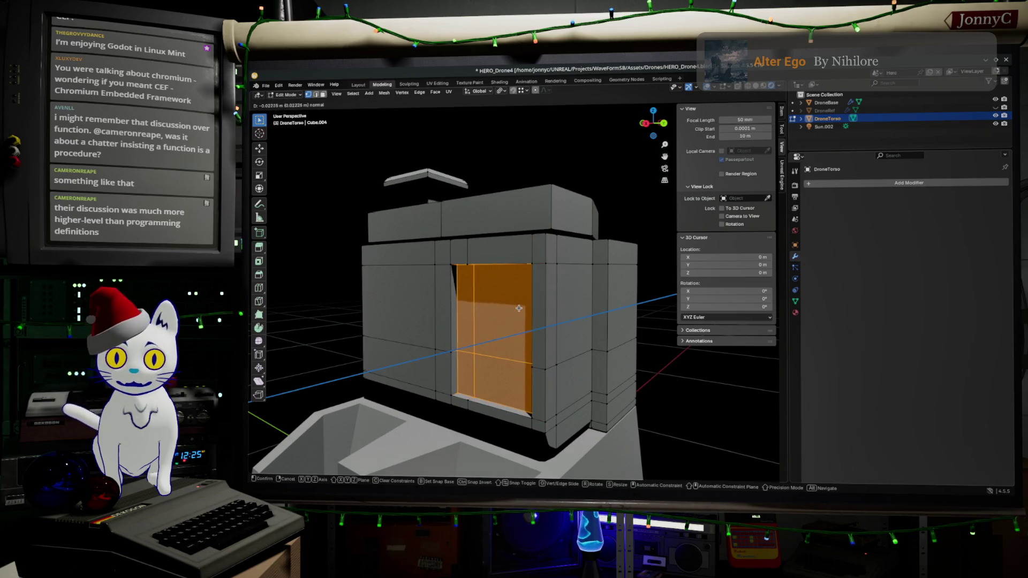
{"action": "left_click", "coordinate": [514, 308]}
{"action": "middle_click_drag", "start_coordinate": [515, 309], "coordinate": [533, 348]}
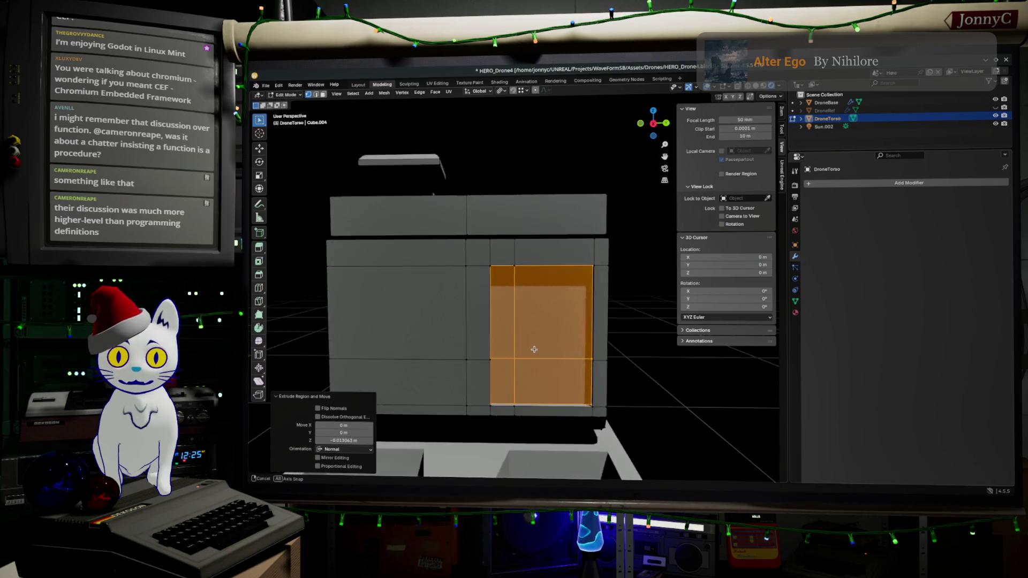
{"action": "scroll", "coordinate": [567, 340], "scroll_direction": "up", "scroll_amount": 2}
{"action": "scroll", "coordinate": [538, 296], "scroll_direction": "up", "scroll_amount": 2}
{"action": "scroll", "coordinate": [538, 296], "scroll_direction": "down", "scroll_amount": 1}
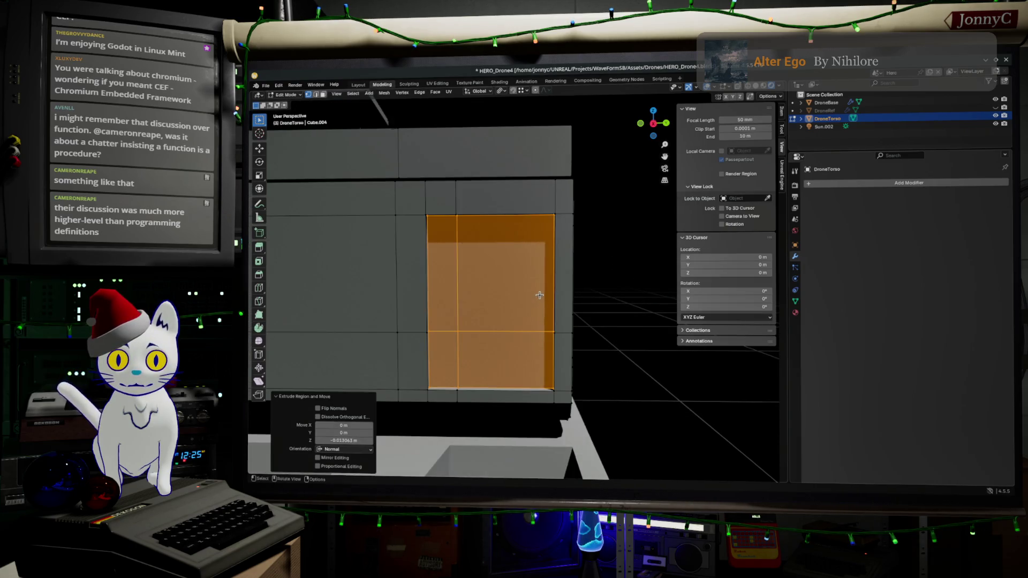
{"action": "key", "text": "s"}
{"action": "left_click", "coordinate": [536, 295]}
- Extrude the selected side faces about 0.105 m outward into a block
{"action": "middle_click_drag", "start_coordinate": [536, 295], "coordinate": [476, 302]}
{"action": "key", "text": "e"}
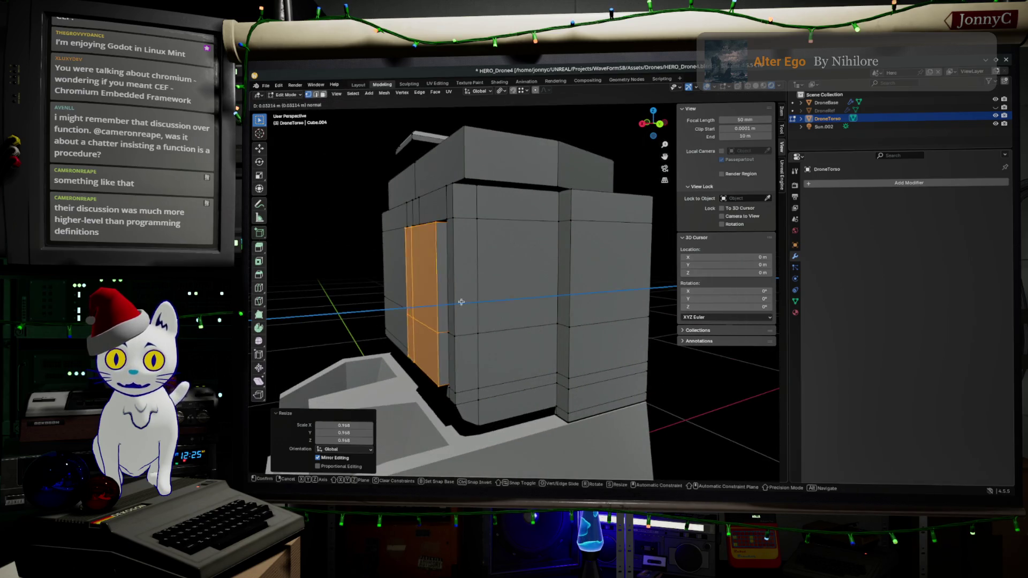
{"action": "left_click", "coordinate": [425, 302]}
{"action": "mouse_move", "coordinate": [429, 334]}
{"action": "middle_mouse_down"}
{"action": "mouse_move", "coordinate": [487, 298]}
{"action": "mouse_move", "coordinate": [425, 352]}
{"action": "middle_mouse_up"}
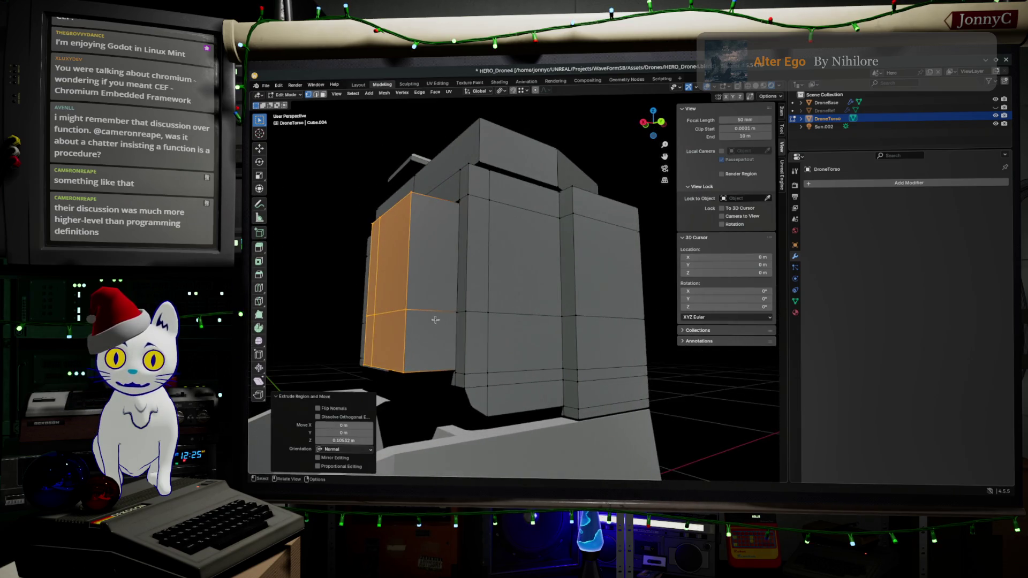
- Add a vertical edge loop and a horizontal loop near the bottom of the block
{"action": "key", "text": "ctrl+r"}
{"action": "left_click", "coordinate": [427, 363]}
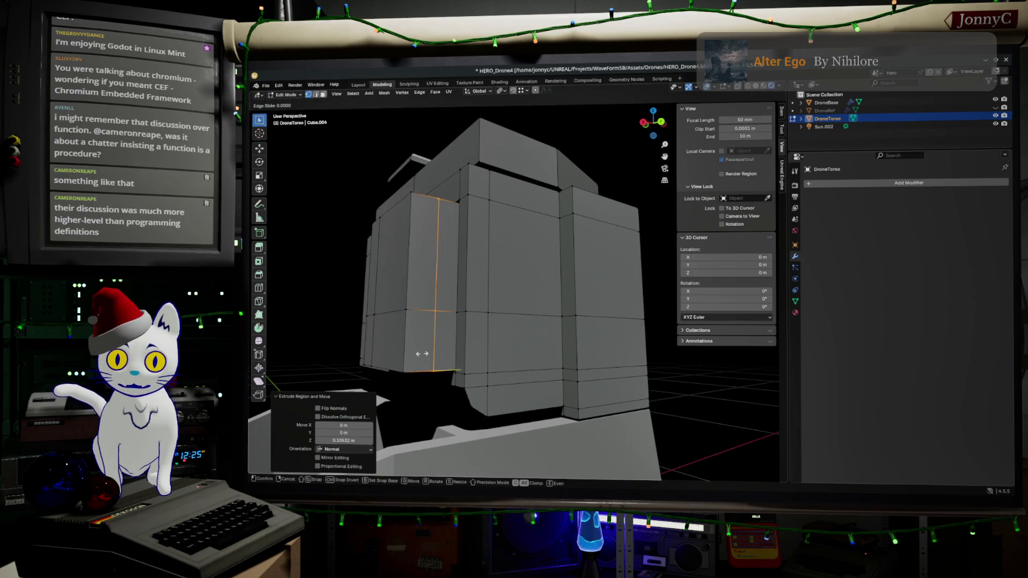
{"action": "left_click", "coordinate": [417, 354]}
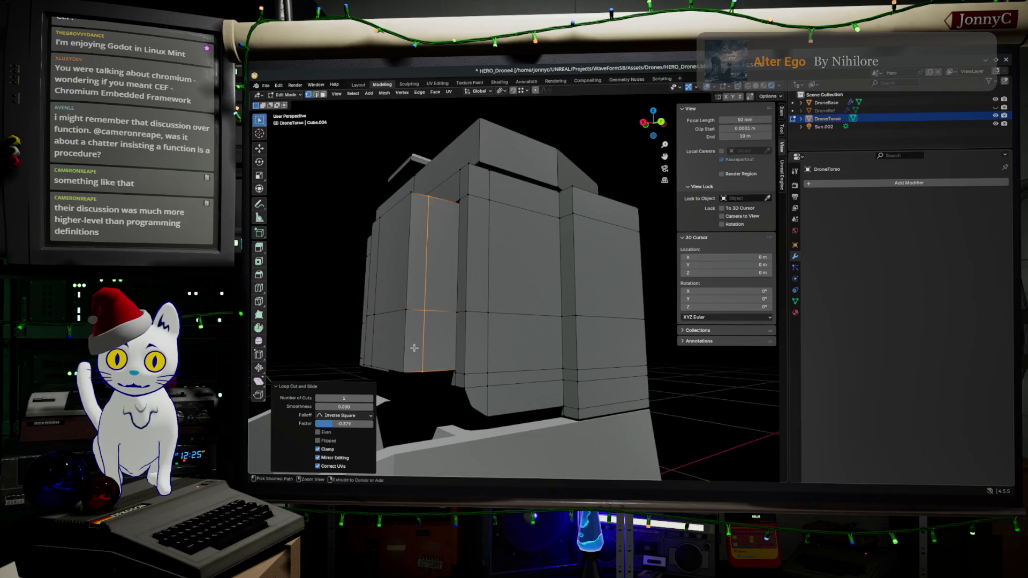
{"action": "key", "text": "ctrl+r"}
{"action": "left_click", "coordinate": [417, 341]}
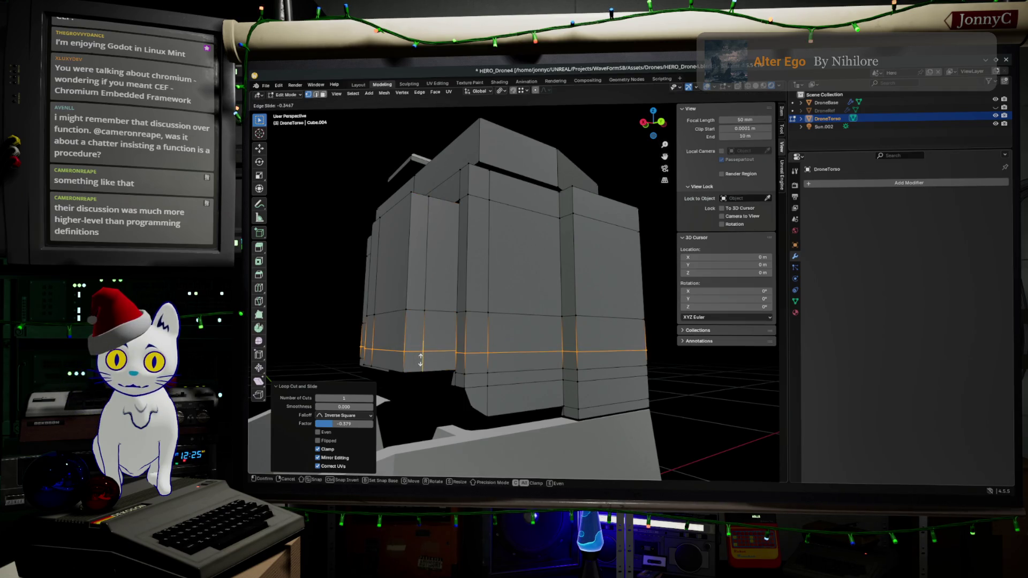
- Select the bottom edge path and nudge it up about 0.009 m from the back view
{"action": "middle_click_drag", "start_coordinate": [399, 369], "coordinate": [423, 365]}
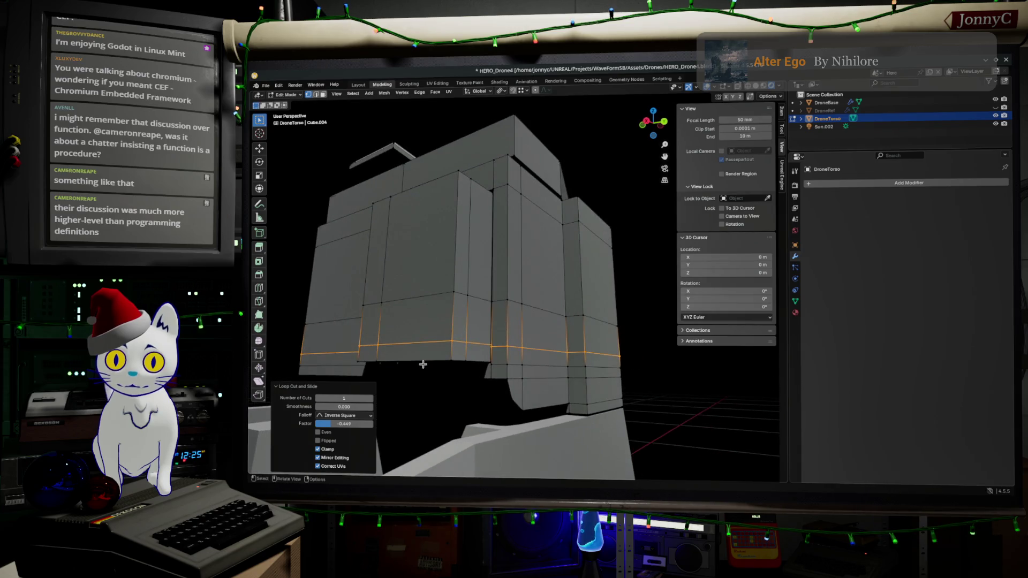
{"action": "left_click", "coordinate": [449, 361]}
{"action": "left_click", "coordinate": [357, 362], "text": "ctrl"}
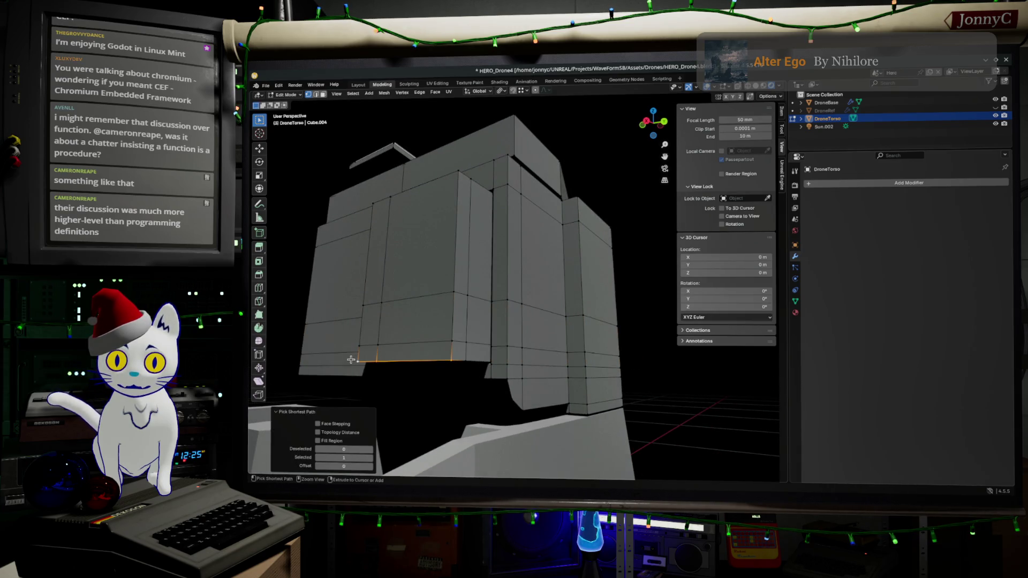
{"action": "left_click", "coordinate": [665, 124]}
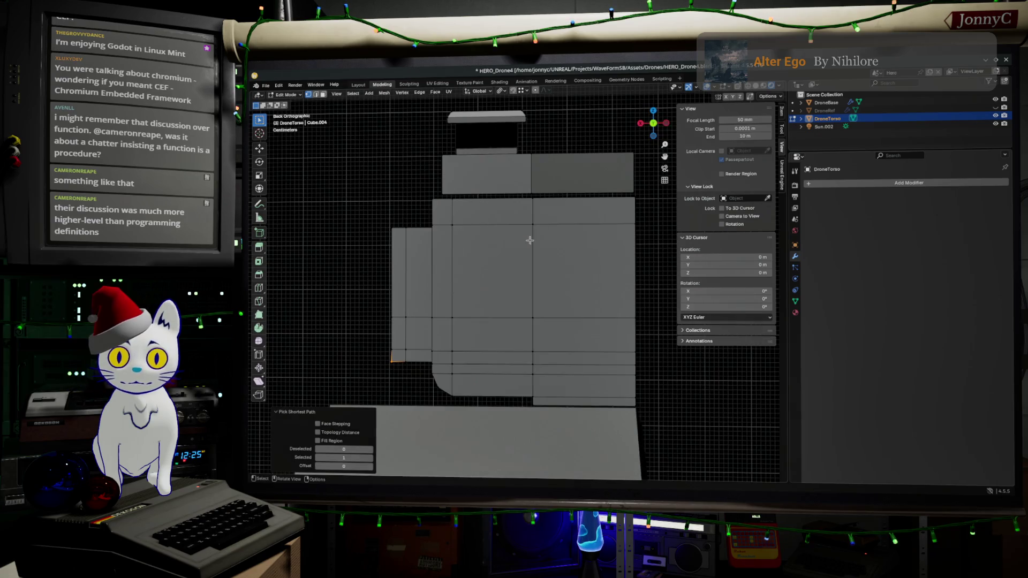
{"action": "key", "text": "g"}
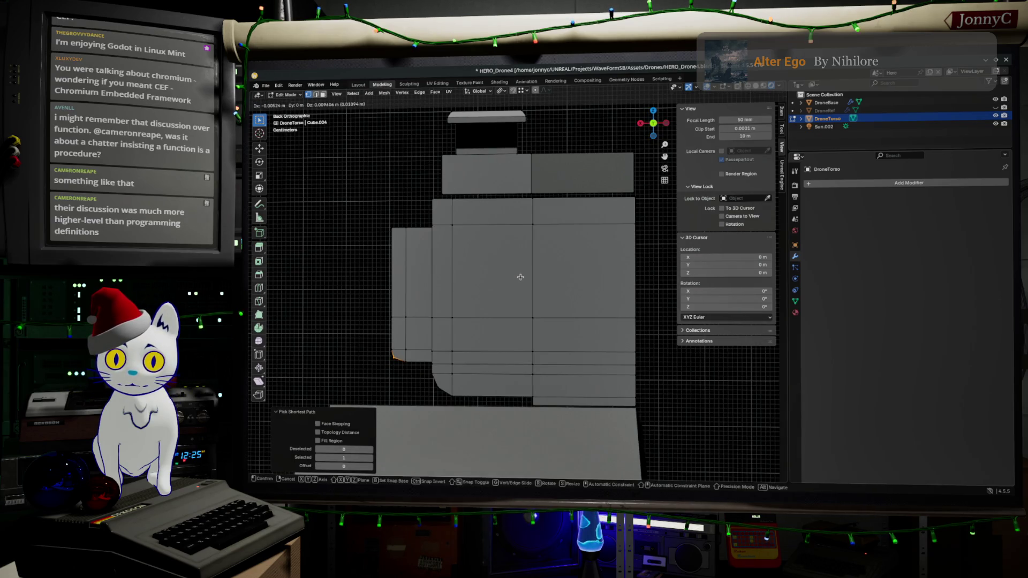
{"action": "left_click", "coordinate": [520, 277]}
{"action": "middle_click_drag", "start_coordinate": [519, 277], "coordinate": [477, 284]}
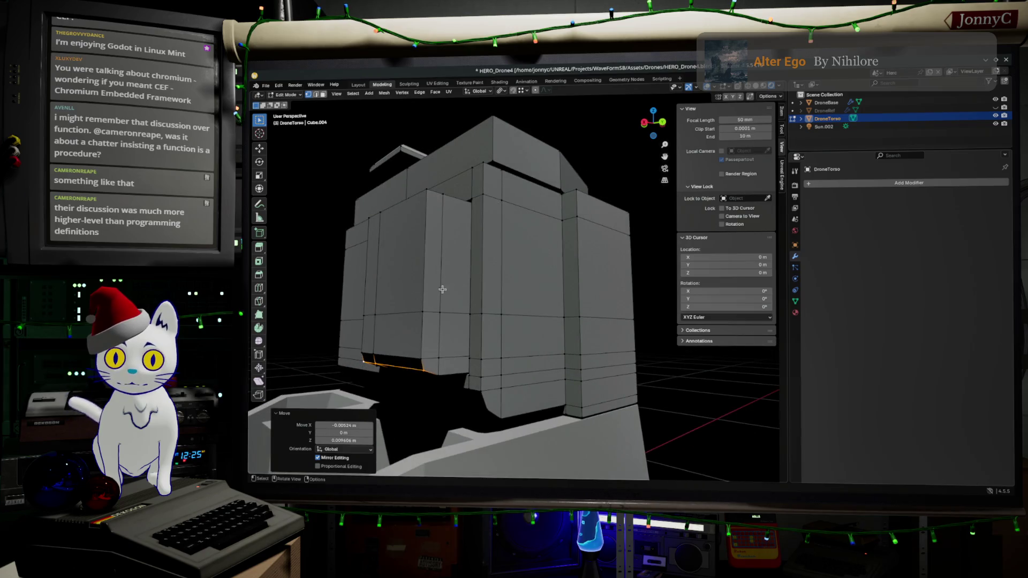
- Select a front-panel vertex and grow the selection to the surrounding faces
{"action": "middle_click_drag", "start_coordinate": [423, 251], "coordinate": [431, 261]}
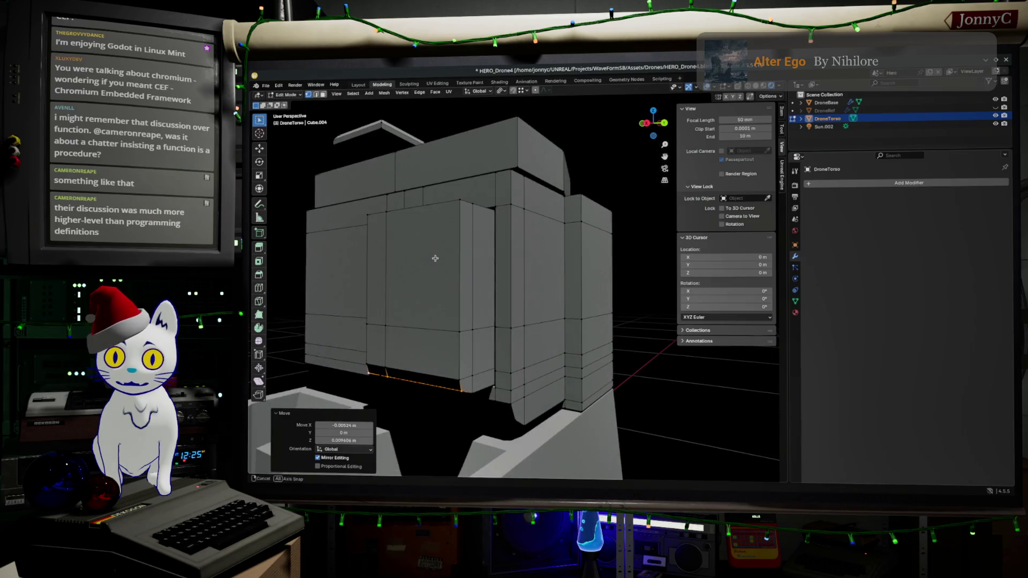
{"action": "left_click", "coordinate": [386, 325]}
{"action": "key", "text": "ctrl+KP_Add"}
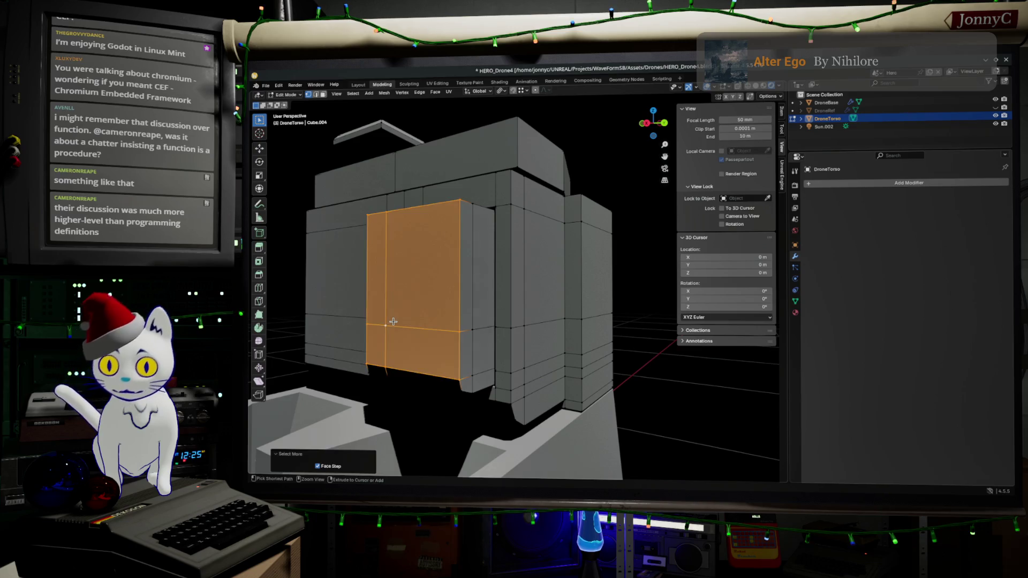
- Refine the left column face selection and trial a sideways X move, undoing it
{"action": "key", "text": "ctrl+KP_Add"}
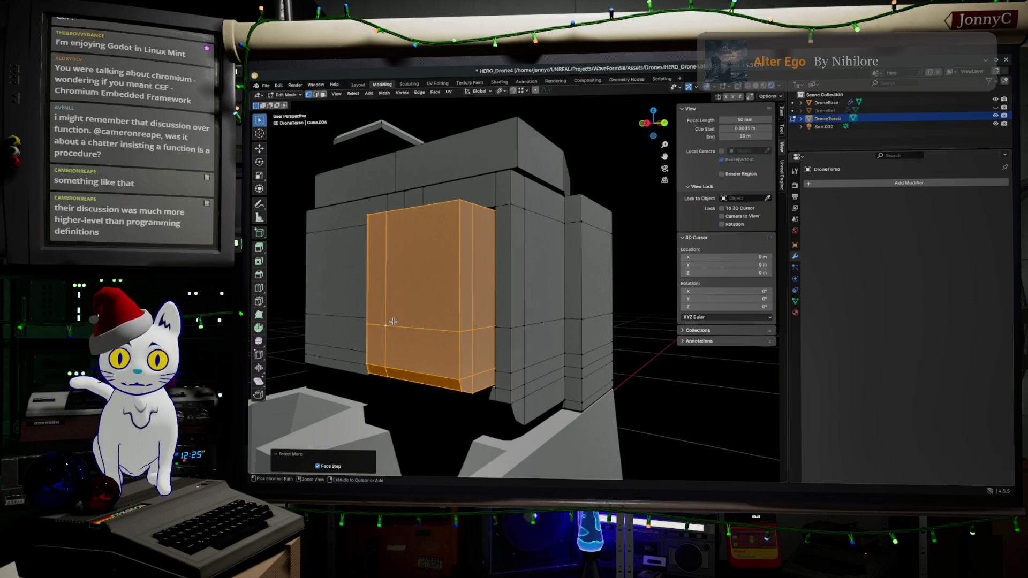
{"action": "key", "text": "ctrl+z"}
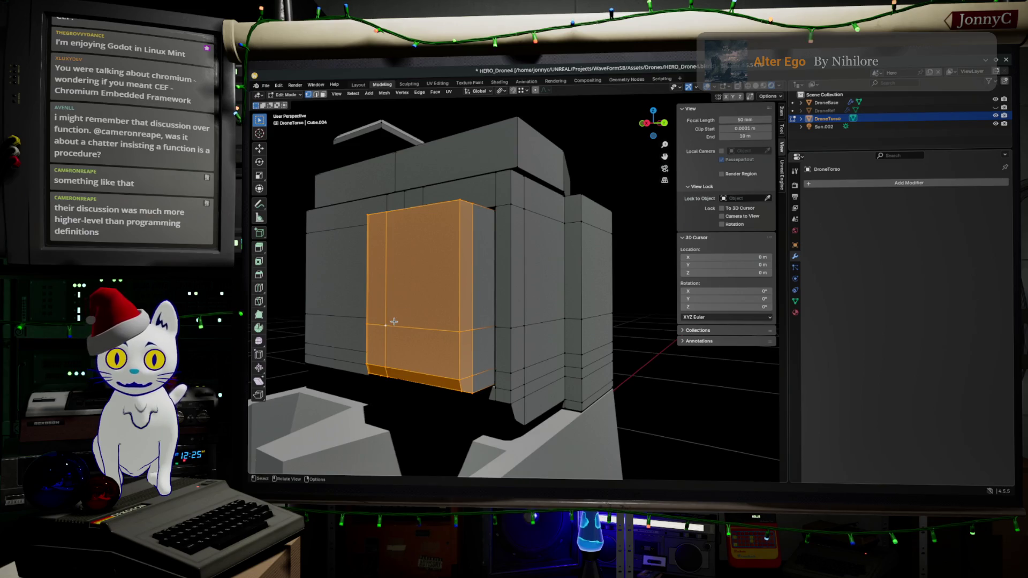
{"action": "mouse_move", "coordinate": [336, 291]}
{"action": "middle_mouse_down"}
{"action": "mouse_move", "coordinate": [413, 306]}
{"action": "mouse_move", "coordinate": [567, 182]}
{"action": "middle_mouse_up"}
{"action": "left_click", "coordinate": [651, 124]}
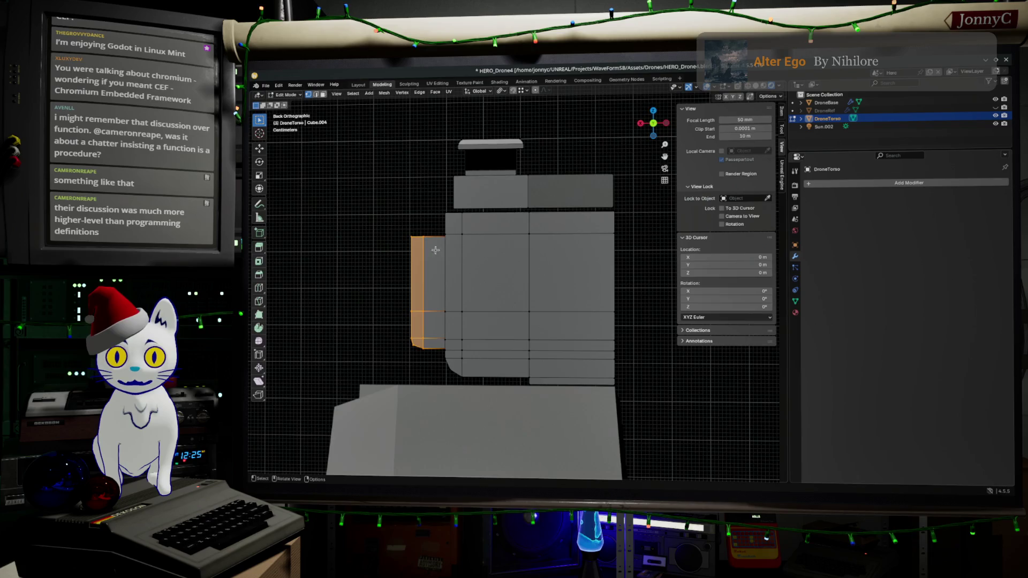
{"action": "scroll", "coordinate": [366, 287], "scroll_direction": "up", "scroll_amount": 3}
{"action": "key", "text": "g"}
{"action": "key", "text": "x"}
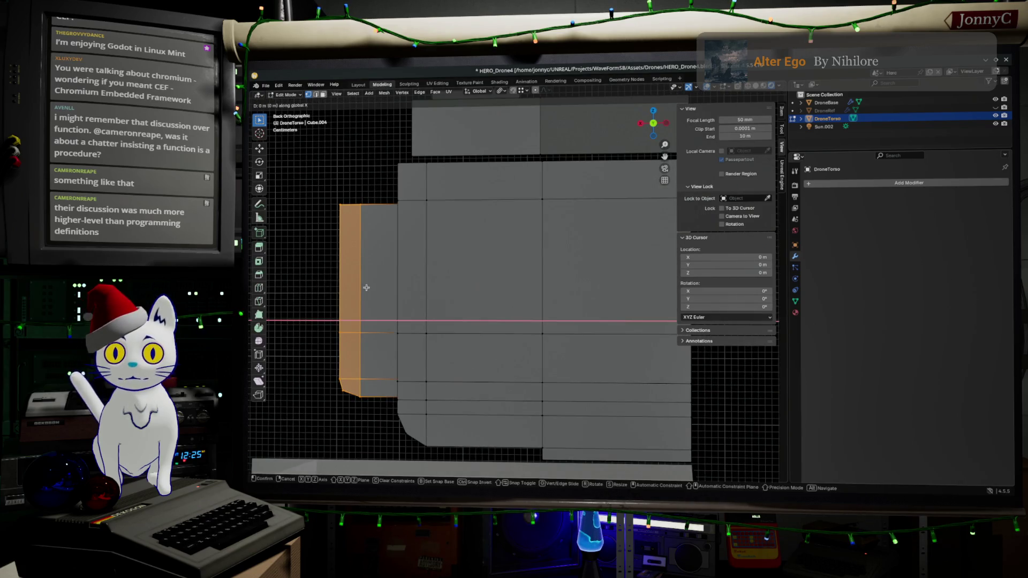
{"action": "left_click", "coordinate": [398, 289]}
{"action": "key", "text": "ctrl+z"}
- Shift the left column faces sideways along X from the back view
{"action": "mouse_move", "coordinate": [398, 288]}
{"action": "middle_mouse_down"}
{"action": "mouse_move", "coordinate": [385, 336]}
{"action": "mouse_move", "coordinate": [317, 381]}
{"action": "mouse_move", "coordinate": [387, 279]}
{"action": "middle_mouse_up"}
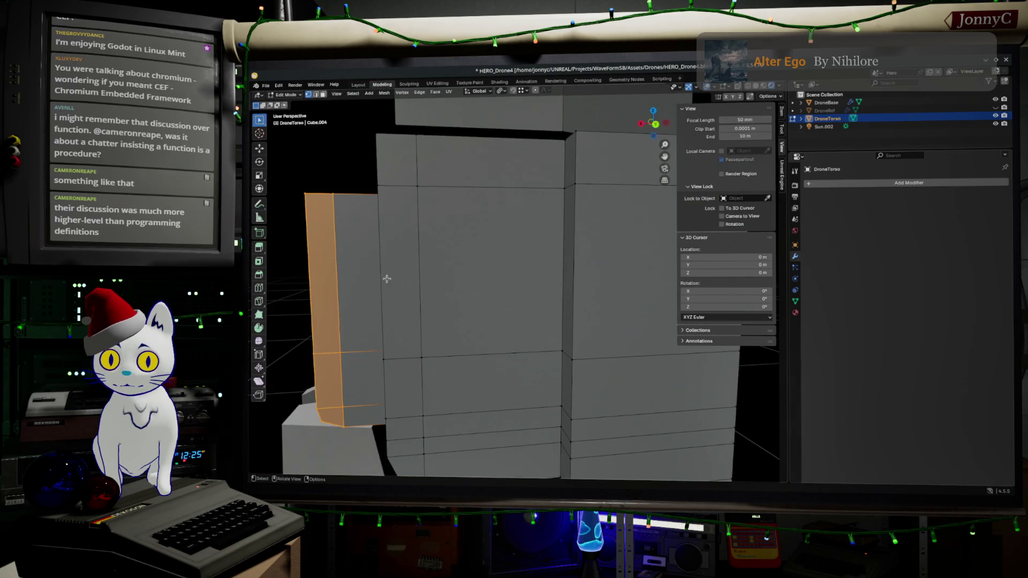
{"action": "left_click", "coordinate": [660, 127]}
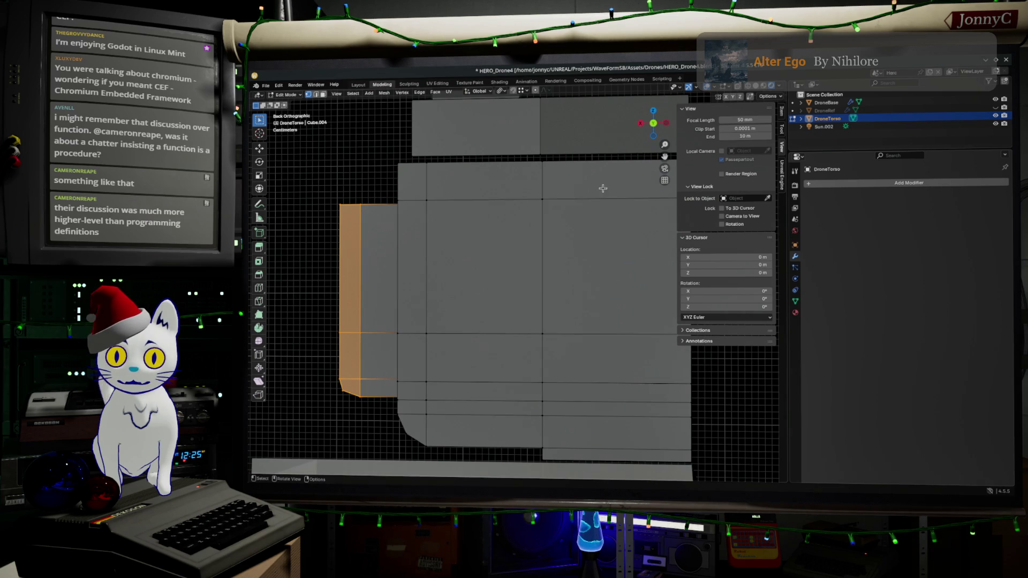
{"action": "key", "text": "g"}
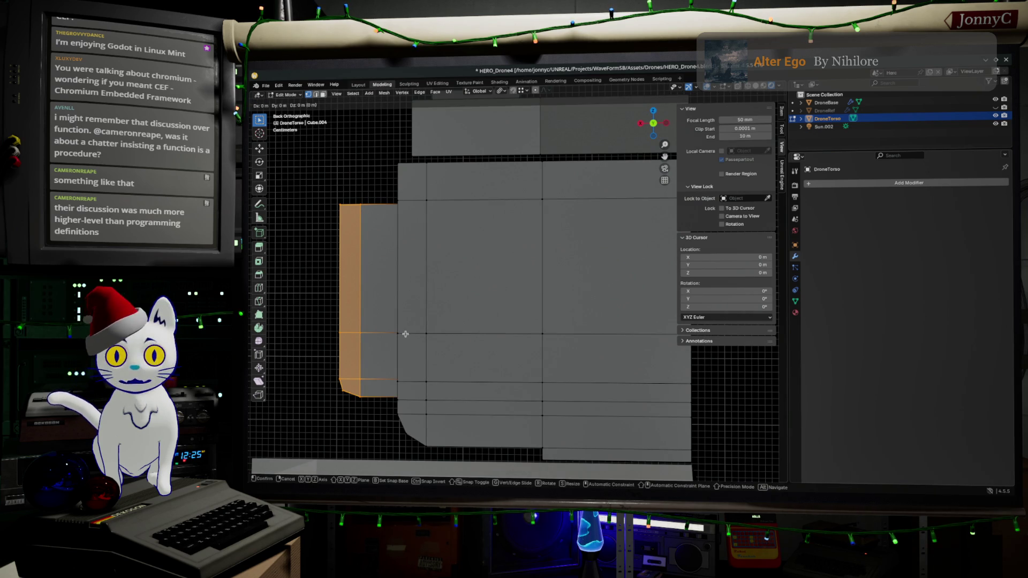
{"action": "key", "text": "x"}
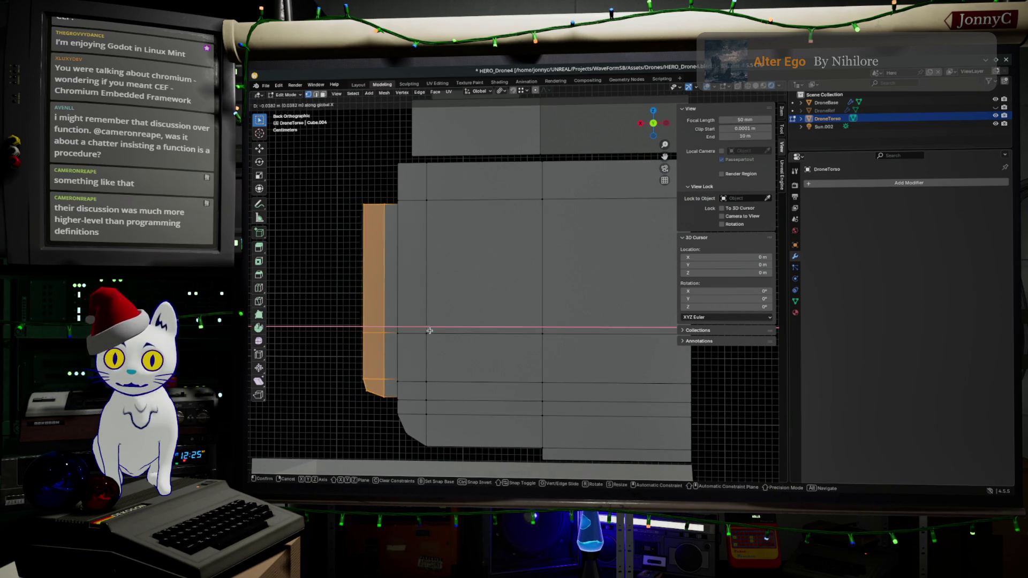
{"action": "left_click", "coordinate": [439, 328]}
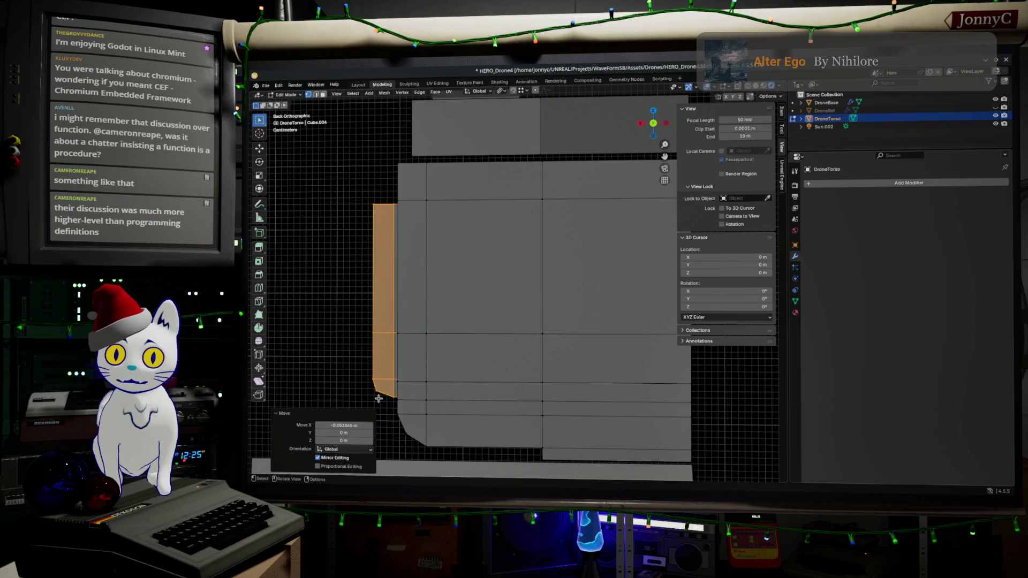
- In wireframe, move the left column's bottom-corner vertex along X to straighten the side edge
{"action": "left_click", "coordinate": [337, 160]}
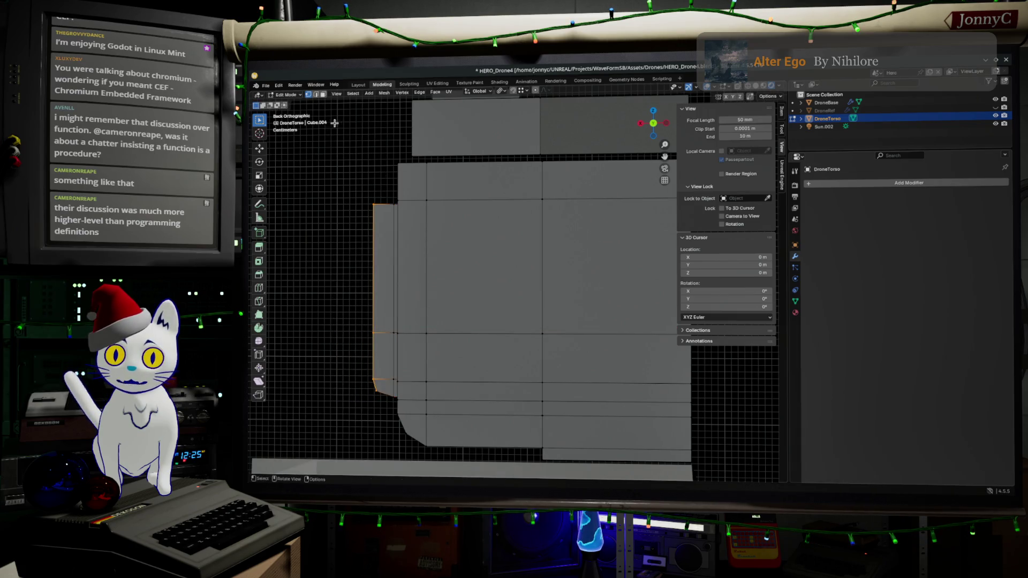
{"action": "left_click", "coordinate": [752, 86]}
{"action": "mouse_move", "coordinate": [334, 165]}
{"action": "left_mouse_down"}
{"action": "mouse_move", "coordinate": [375, 442]}
{"action": "mouse_move", "coordinate": [391, 439]}
{"action": "left_mouse_up"}
{"action": "key", "text": "g"}
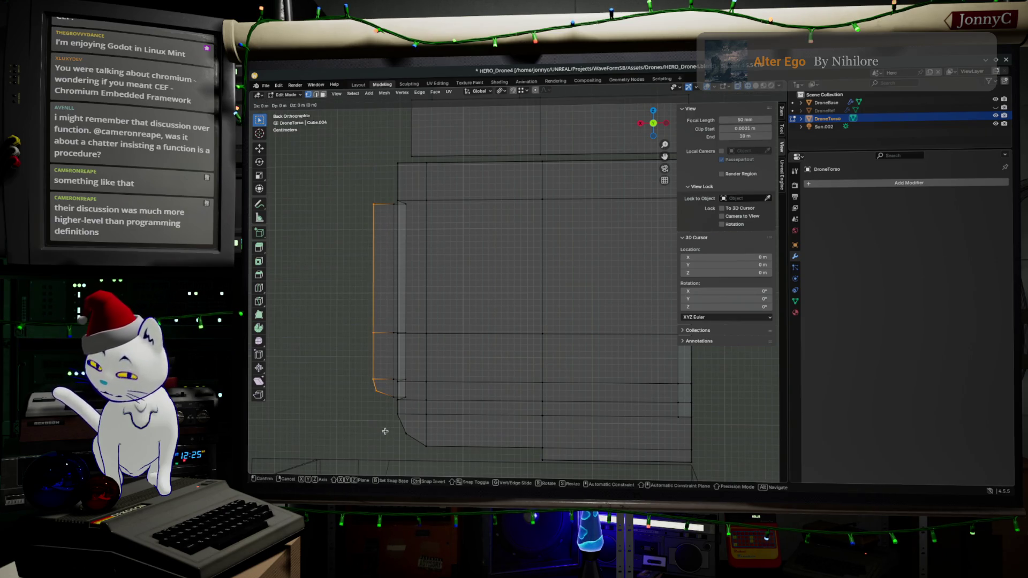
{"action": "key", "text": "z"}
{"action": "key", "text": "x"}
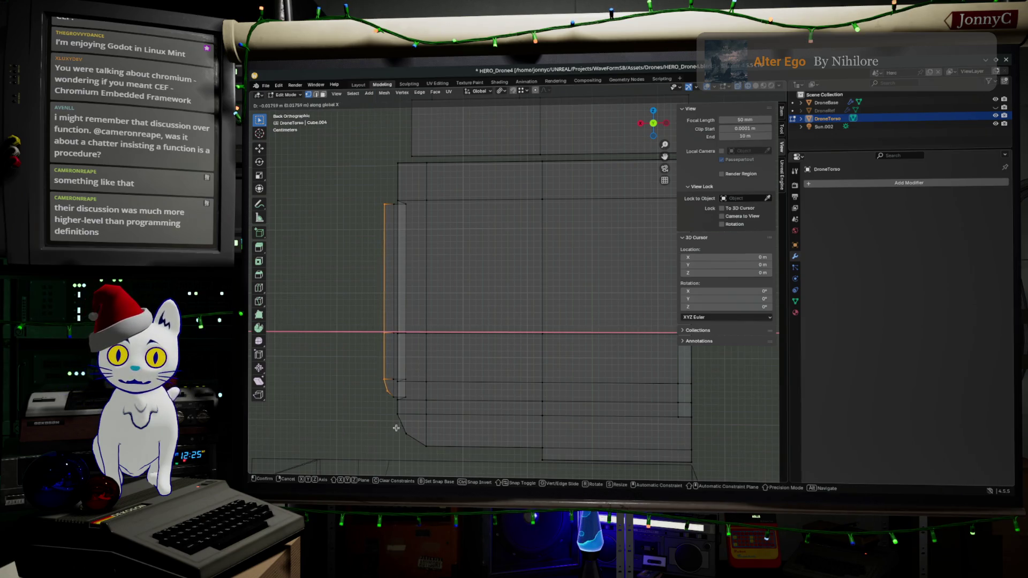
{"action": "left_click", "coordinate": [397, 427]}
{"action": "mouse_move", "coordinate": [396, 428]}
{"action": "middle_mouse_down"}
{"action": "mouse_move", "coordinate": [528, 374]}
{"action": "mouse_move", "coordinate": [579, 394]}
{"action": "mouse_move", "coordinate": [535, 364]}
{"action": "mouse_move", "coordinate": [556, 339]}
{"action": "middle_mouse_up"}
- Exit edit mode, pick the torso's side face, and begin a single vertical edge loop cut
{"action": "key", "text": "Tab"}
{"action": "key", "text": "Tab"}
{"action": "left_click", "coordinate": [506, 305]}
{"action": "key", "text": "g"}
{"action": "scroll", "coordinate": [480, 326], "scroll_direction": "up", "scroll_amount": 3}
{"action": "mouse_move", "coordinate": [417, 282]}
{"action": "middle_mouse_down"}
{"action": "mouse_move", "coordinate": [446, 320]}
{"action": "mouse_move", "coordinate": [428, 344]}
{"action": "mouse_move", "coordinate": [414, 313]}
{"action": "middle_mouse_up"}
{"action": "key", "text": "ctrl+r"}
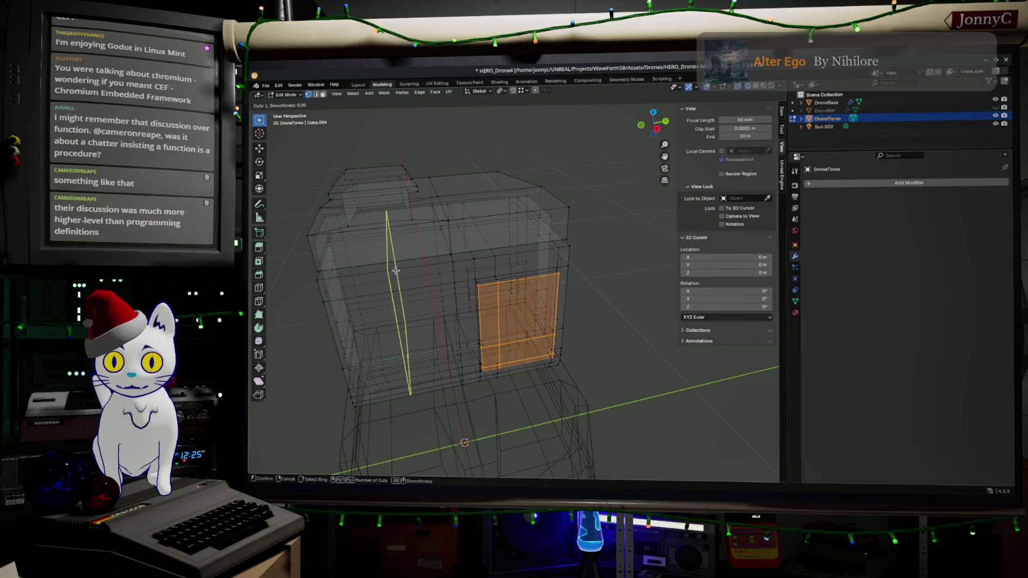
- Cut two new vertical edge loops across the drone torso
{"action": "left_click", "coordinate": [395, 270]}
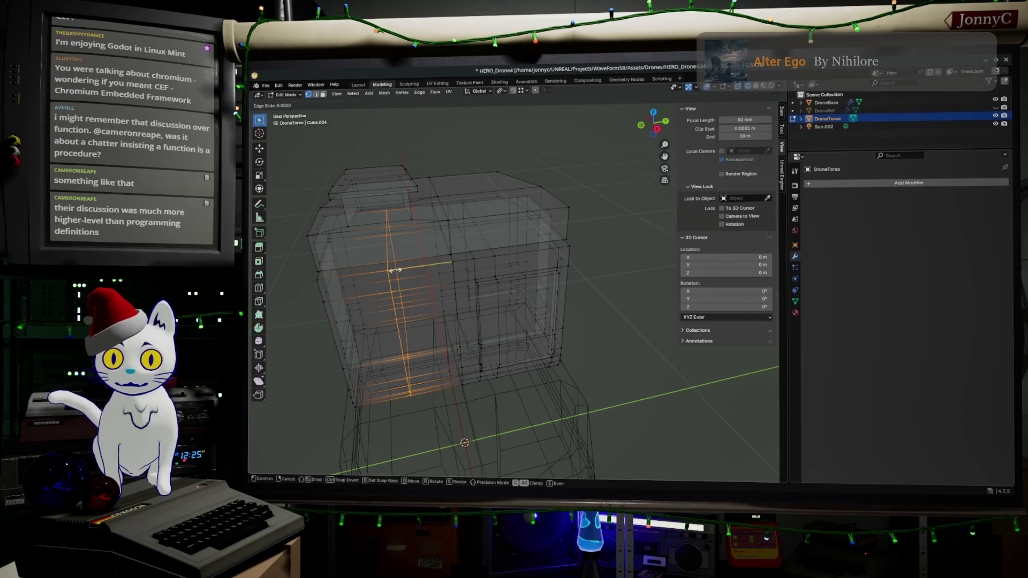
{"action": "left_click", "coordinate": [349, 274]}
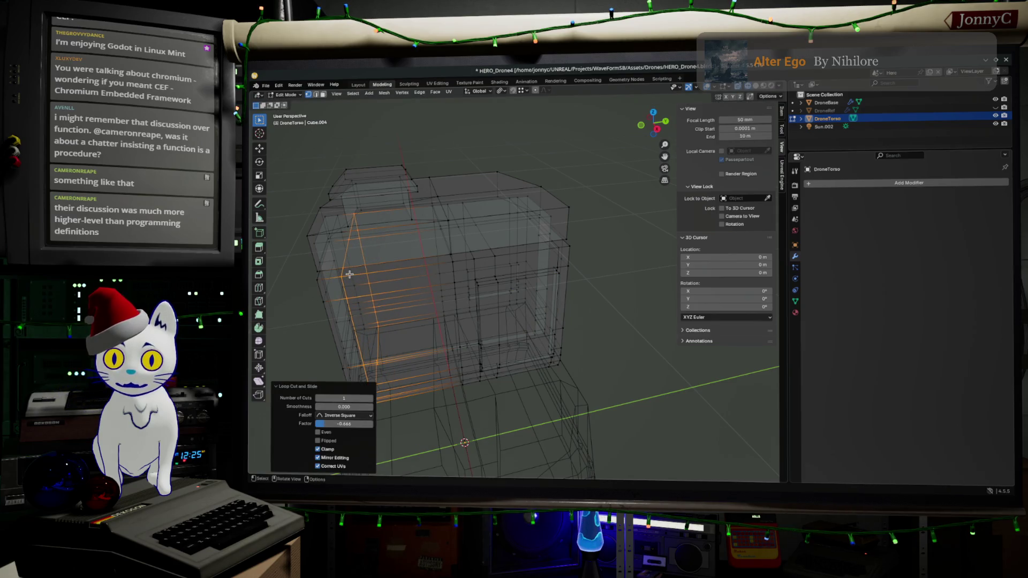
{"action": "right_click", "coordinate": [349, 274]}
{"action": "left_click", "coordinate": [400, 280]}
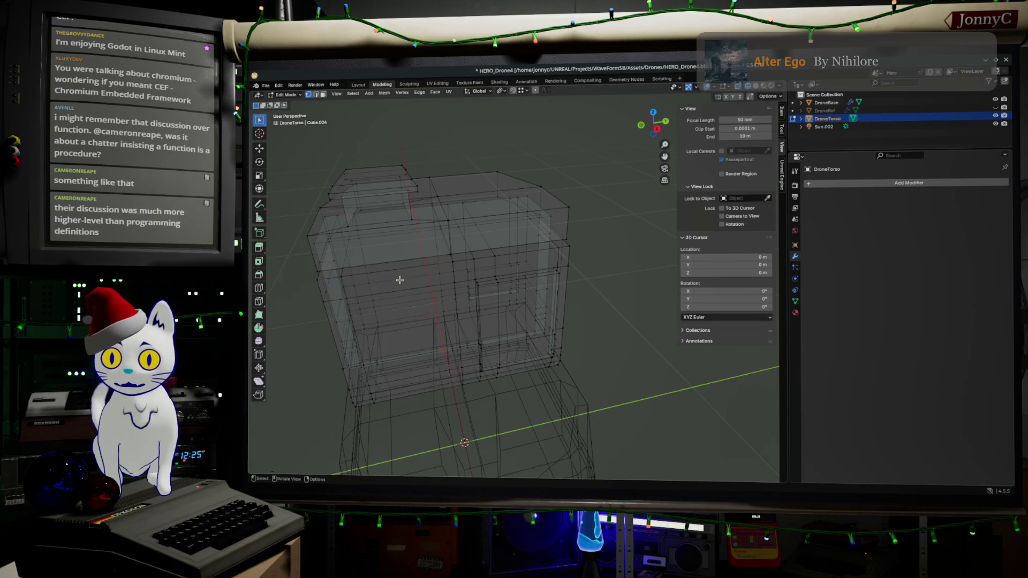
{"action": "right_click", "coordinate": [387, 271]}
{"action": "left_click", "coordinate": [395, 272]}
{"action": "key", "text": "ctrl+r"}
{"action": "left_click", "coordinate": [390, 284]}
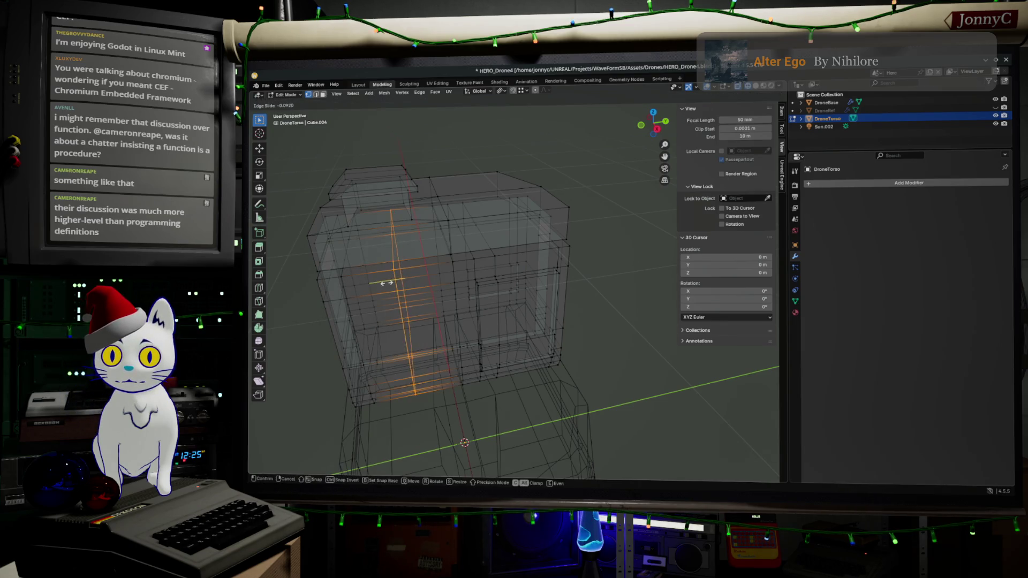
{"action": "left_click", "coordinate": [406, 345]}
- In Right Ortho view, vertex-slide the vertical face loop sideways to a 0.357 factor
{"action": "middle_click_drag", "start_coordinate": [406, 346], "coordinate": [447, 321]}
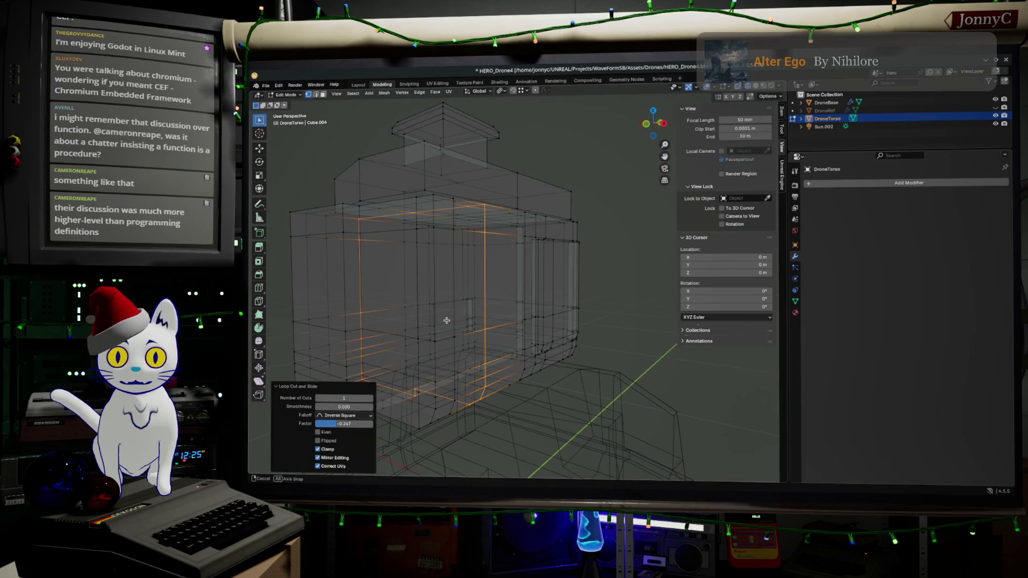
{"action": "middle_click_drag", "start_coordinate": [466, 354], "coordinate": [444, 350]}
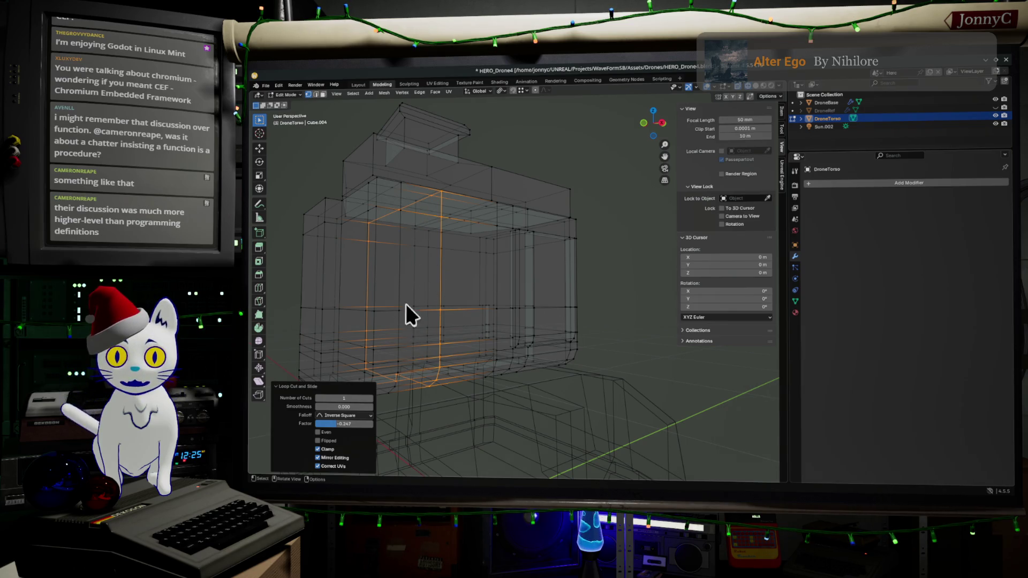
{"action": "mouse_move", "coordinate": [392, 338]}
{"action": "middle_mouse_down"}
{"action": "mouse_move", "coordinate": [441, 345]}
{"action": "mouse_move", "coordinate": [359, 355]}
{"action": "middle_mouse_up"}
{"action": "middle_click_drag", "start_coordinate": [423, 320], "coordinate": [450, 310]}
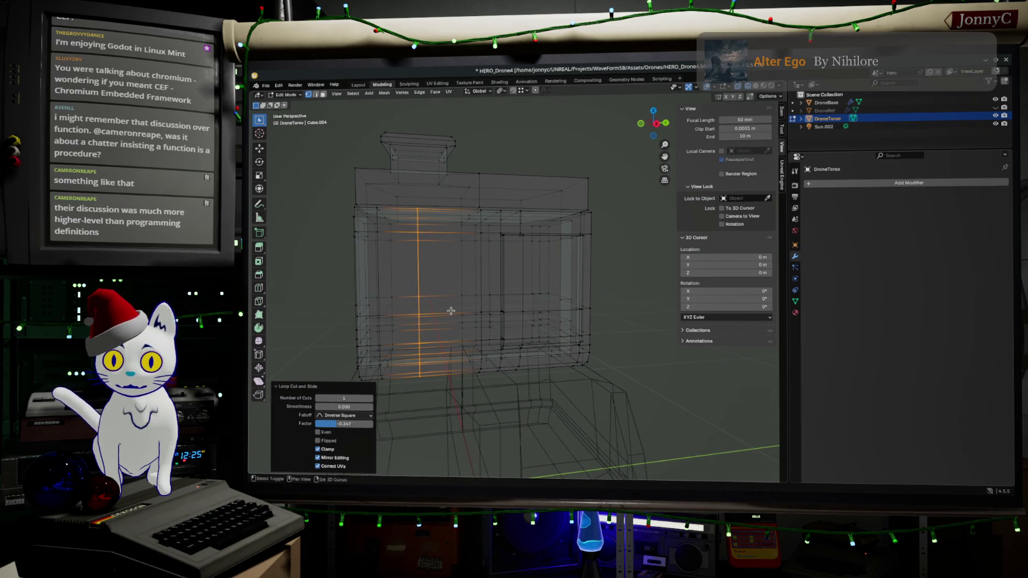
{"action": "left_click", "coordinate": [657, 124]}
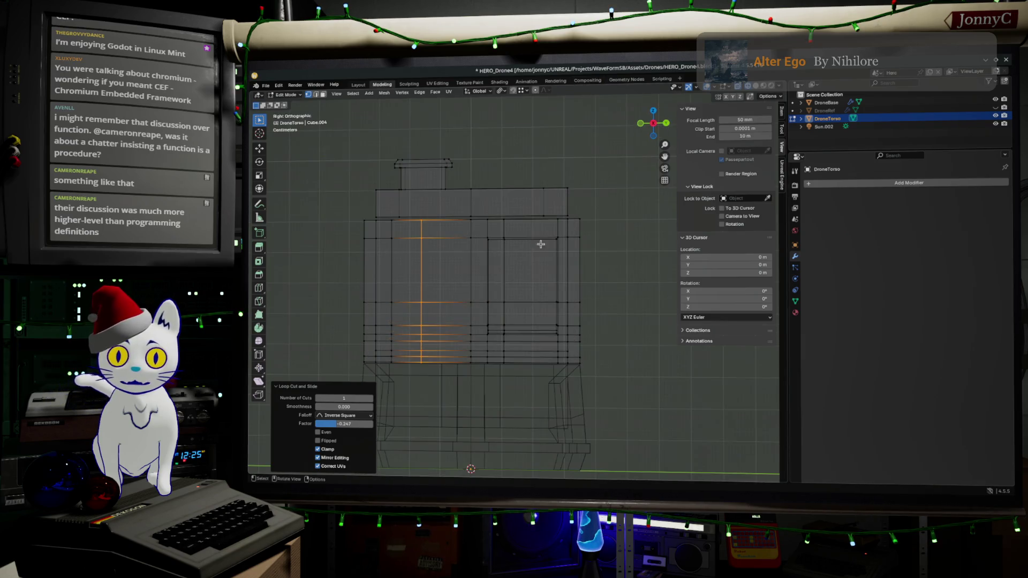
{"action": "left_click", "coordinate": [392, 287], "text": "alt"}
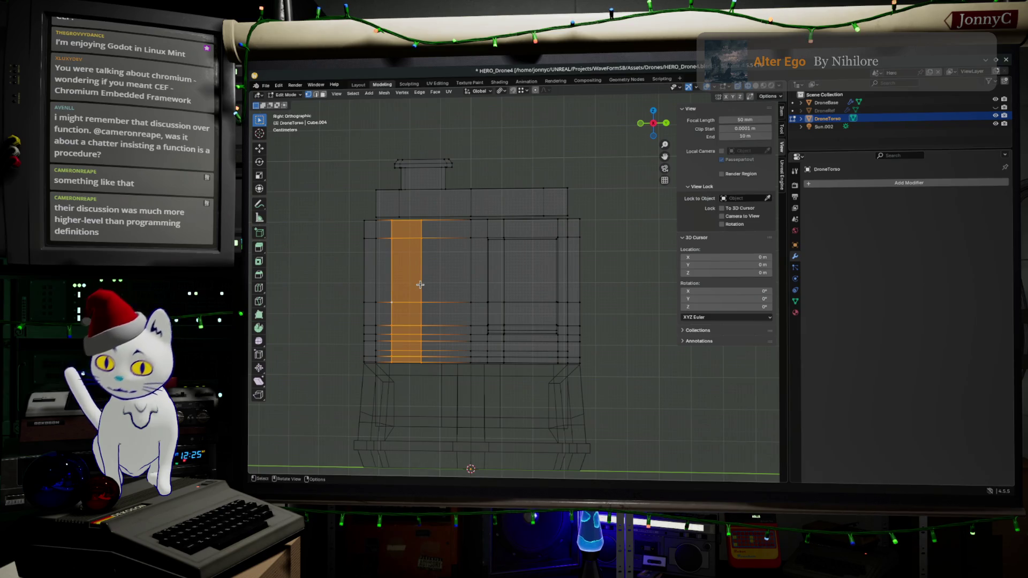
{"action": "key", "text": "shift+v"}
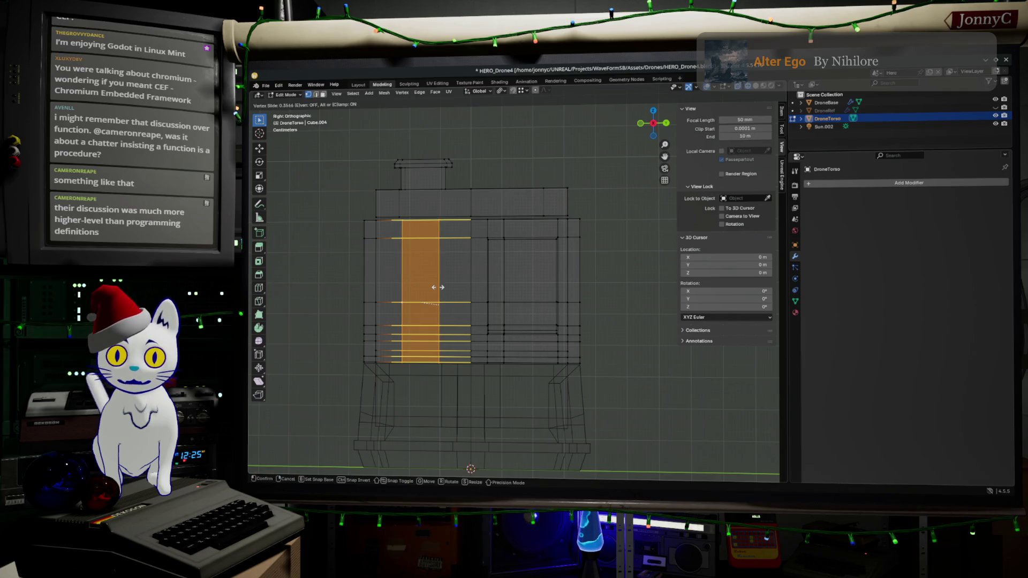
{"action": "left_click", "coordinate": [438, 287]}
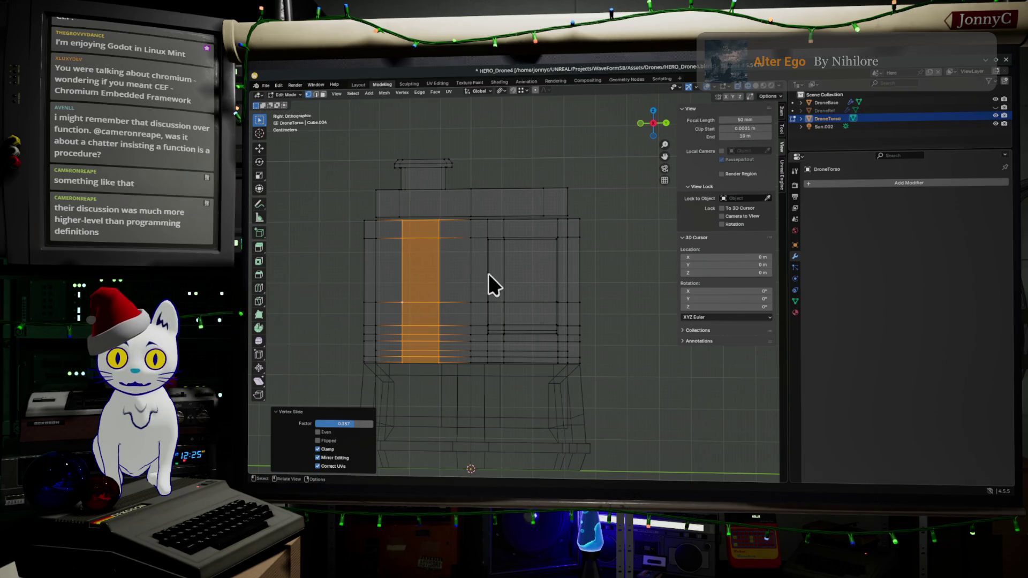
{"action": "mouse_move", "coordinate": [567, 247]}
{"action": "middle_mouse_down"}
{"action": "mouse_move", "coordinate": [551, 251]}
{"action": "mouse_move", "coordinate": [594, 255]}
{"action": "mouse_move", "coordinate": [576, 253]}
{"action": "mouse_move", "coordinate": [585, 256]}
{"action": "mouse_move", "coordinate": [554, 274]}
{"action": "mouse_move", "coordinate": [484, 289]}
{"action": "mouse_move", "coordinate": [523, 282]}
{"action": "mouse_move", "coordinate": [514, 273]}
{"action": "mouse_move", "coordinate": [506, 298]}
{"action": "mouse_move", "coordinate": [524, 316]}
{"action": "middle_mouse_up"}
{"action": "left_click", "coordinate": [508, 318]}
- Select a quad face on the front of the torso
{"action": "left_click", "coordinate": [543, 316], "text": "shift"}
{"action": "left_click", "coordinate": [543, 282], "text": "shift"}
{"action": "left_click", "coordinate": [505, 281], "text": "shift"}
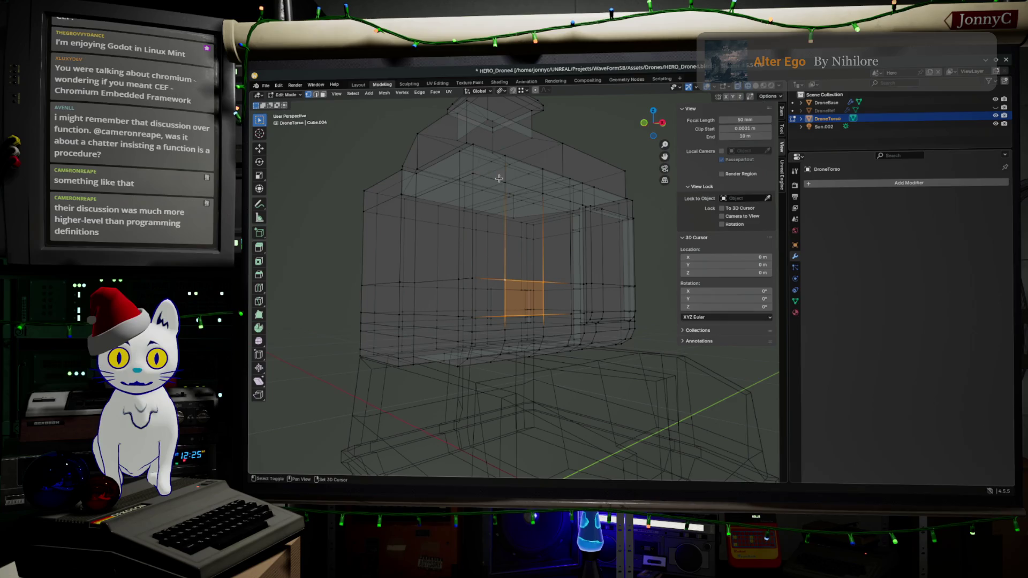
{"action": "mouse_move", "coordinate": [549, 202]}
{"action": "middle_mouse_down"}
{"action": "mouse_move", "coordinate": [525, 243]}
{"action": "mouse_move", "coordinate": [480, 225]}
{"action": "mouse_move", "coordinate": [508, 237]}
{"action": "mouse_move", "coordinate": [549, 225]}
{"action": "mouse_move", "coordinate": [514, 241]}
{"action": "mouse_move", "coordinate": [525, 243]}
{"action": "mouse_move", "coordinate": [481, 205]}
{"action": "middle_mouse_up"}
- Add a centred horizontal edge loop near the top of the torso
{"action": "key", "text": "ctrl+r"}
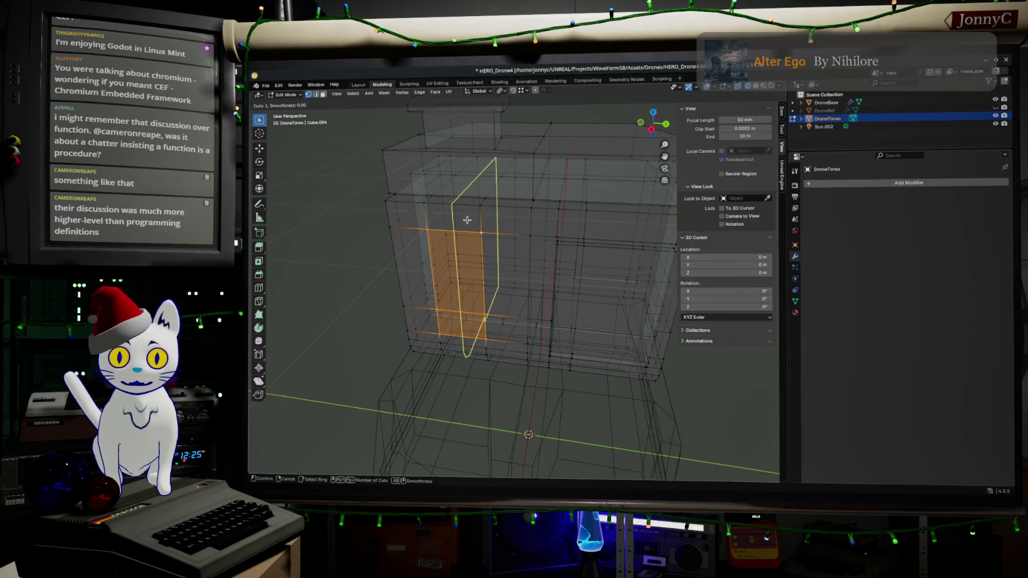
{"action": "left_click", "coordinate": [375, 210]}
{"action": "right_click", "coordinate": [375, 209]}
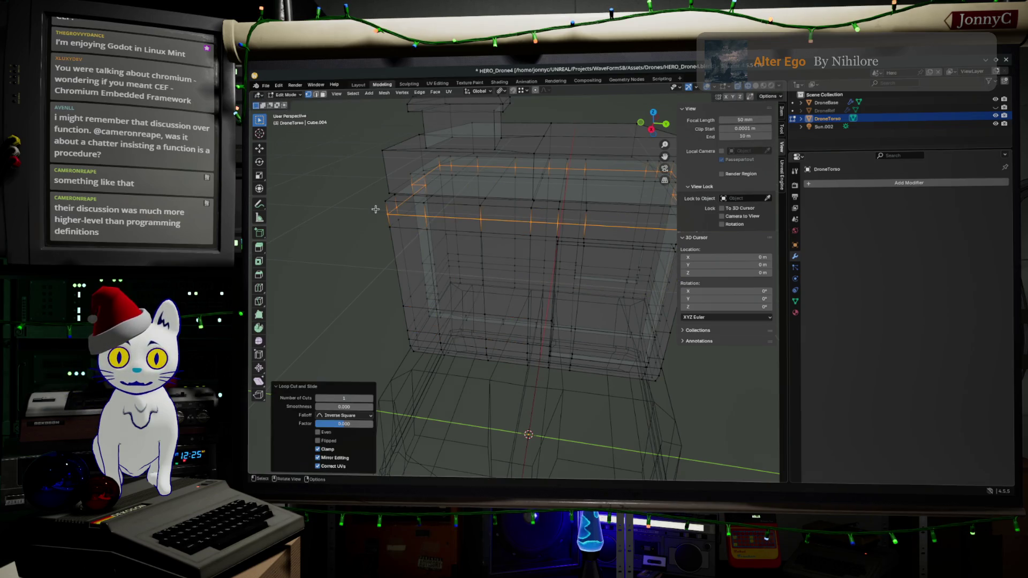
- Select the tall vertical strip of faces down the torso's side
{"action": "left_click", "coordinate": [463, 228]}
{"action": "mouse_move", "coordinate": [479, 232]}
{"action": "middle_mouse_down"}
{"action": "mouse_move", "coordinate": [452, 200]}
{"action": "mouse_move", "coordinate": [484, 204]}
{"action": "middle_mouse_up"}
{"action": "mouse_move", "coordinate": [519, 259]}
{"action": "middle_mouse_down"}
{"action": "mouse_move", "coordinate": [529, 193]}
{"action": "mouse_move", "coordinate": [509, 210]}
{"action": "mouse_move", "coordinate": [506, 233]}
{"action": "middle_mouse_up"}
{"action": "right_click", "coordinate": [502, 227], "text": "ctrl"}
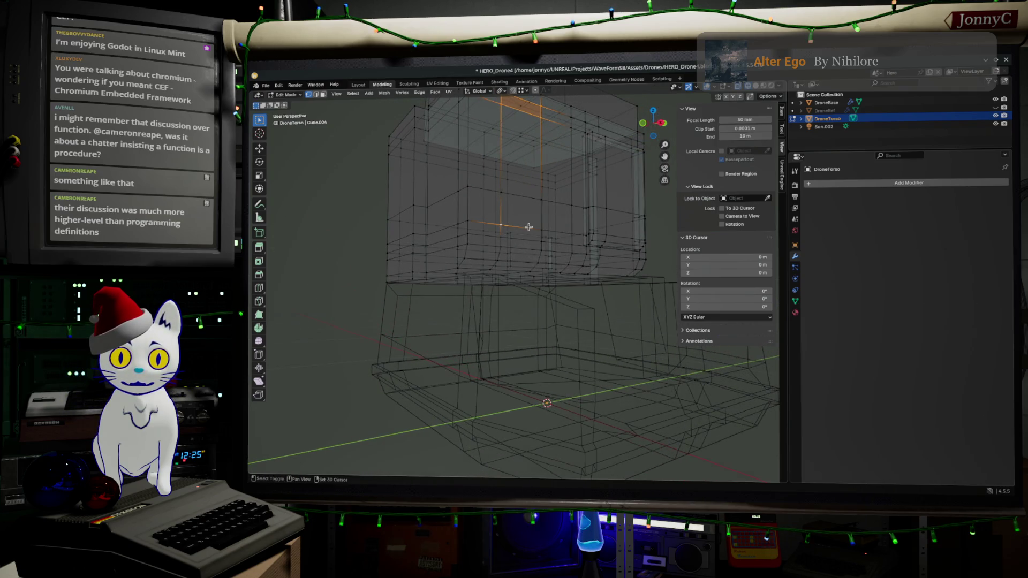
{"action": "left_click", "coordinate": [539, 204], "text": "shift"}
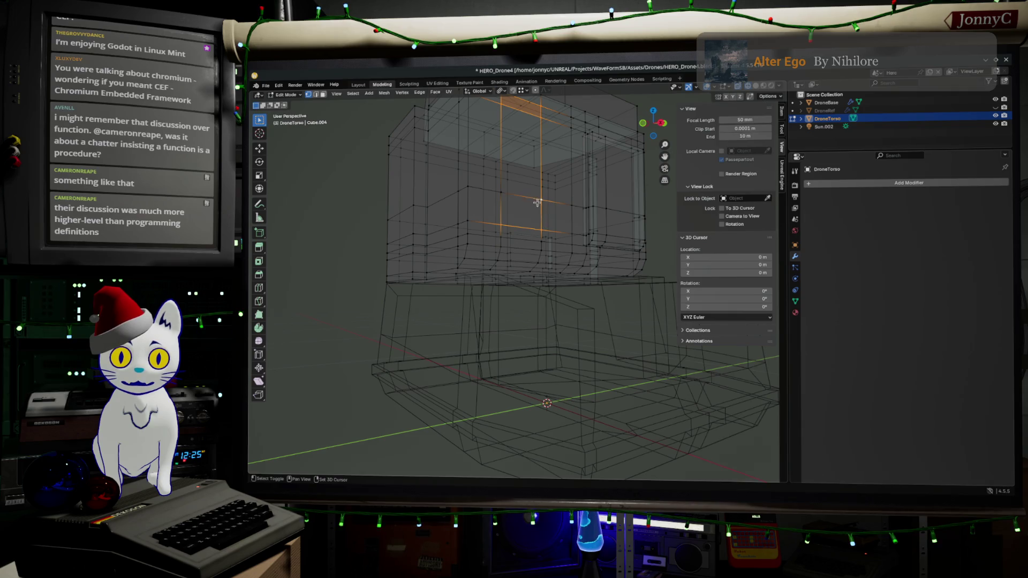
{"action": "left_click", "coordinate": [501, 193], "text": "shift"}
{"action": "right_click", "coordinate": [502, 247], "text": "ctrl"}
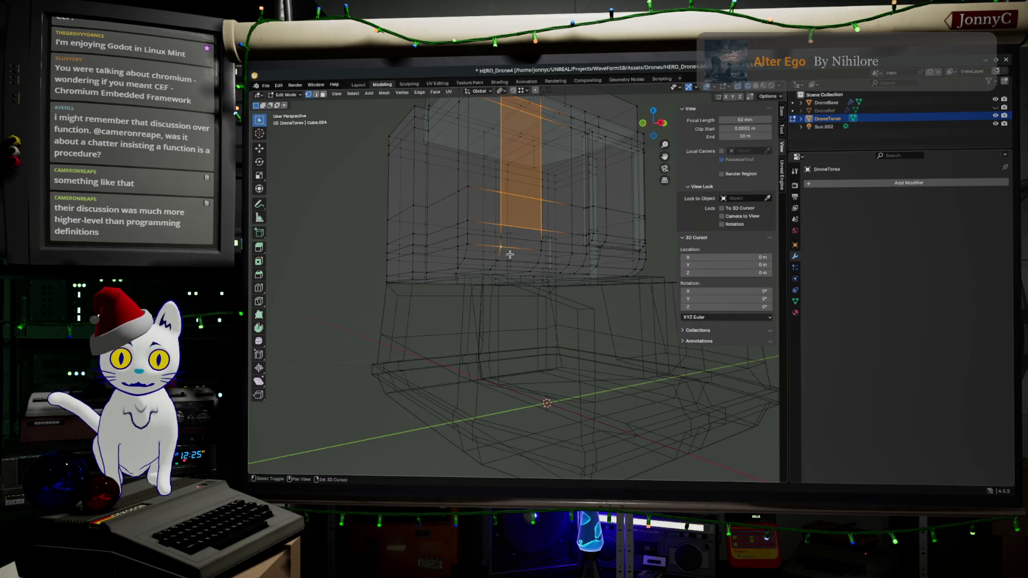
{"action": "left_click", "coordinate": [541, 251], "text": "shift"}
{"action": "mouse_move", "coordinate": [538, 267]}
{"action": "middle_mouse_down"}
{"action": "mouse_move", "coordinate": [582, 274]}
{"action": "mouse_move", "coordinate": [529, 252]}
{"action": "mouse_move", "coordinate": [552, 277]}
{"action": "mouse_move", "coordinate": [536, 302]}
{"action": "middle_mouse_up"}
- Extrude the side face strip about 0.015 m inward
{"action": "key", "text": "e"}
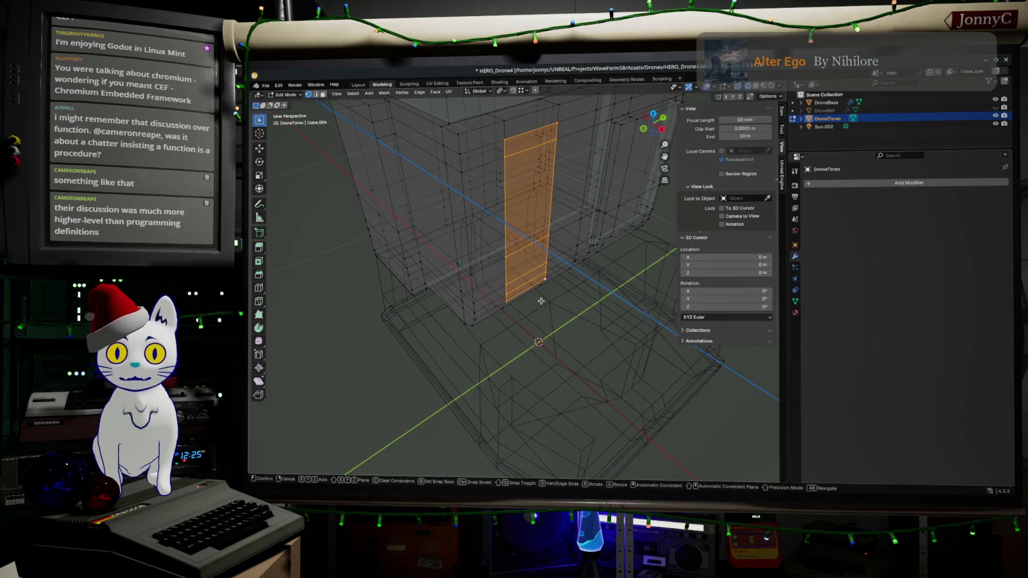
{"action": "left_click", "coordinate": [535, 298]}
{"action": "mouse_move", "coordinate": [536, 297]}
{"action": "middle_mouse_down"}
{"action": "mouse_move", "coordinate": [577, 261]}
{"action": "mouse_move", "coordinate": [598, 267]}
{"action": "middle_mouse_up"}
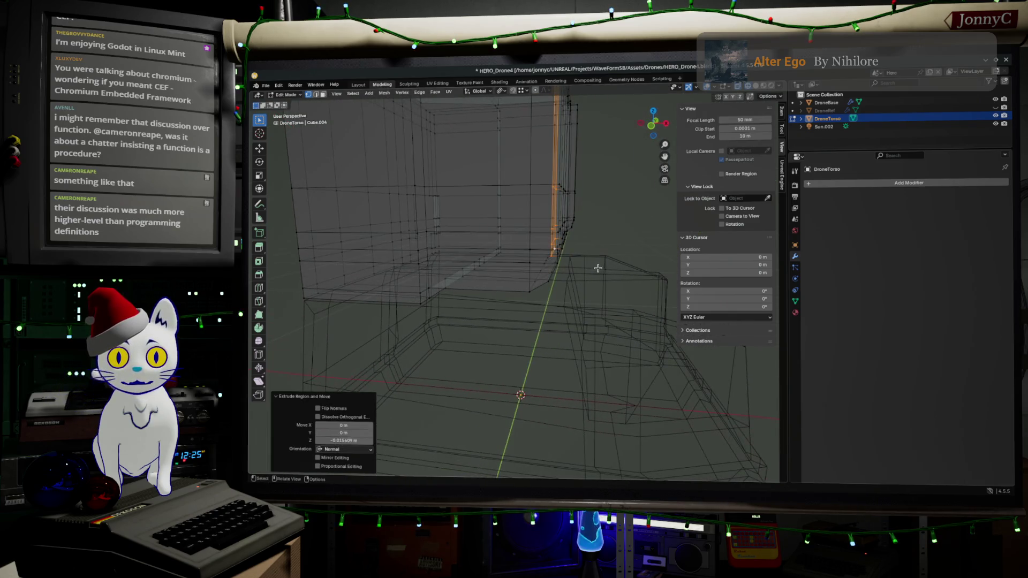
- In Front Ortho with snapping on, vertex-slide the bottom vertex down onto the bevelled corner
{"action": "left_click", "coordinate": [651, 125]}
{"action": "scroll", "coordinate": [565, 289], "scroll_direction": "up", "scroll_amount": 1}
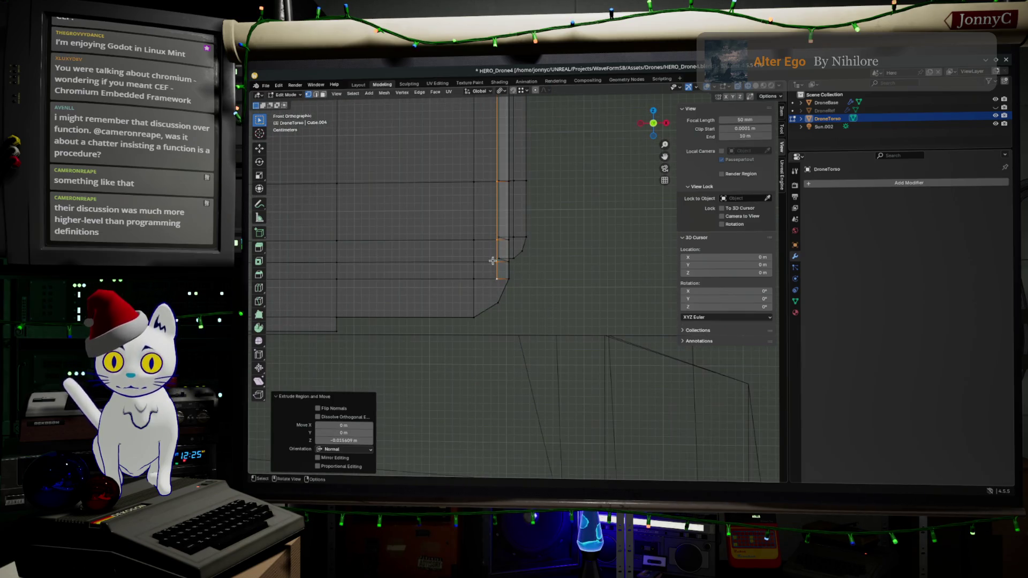
{"action": "key", "text": "shift+Tab"}
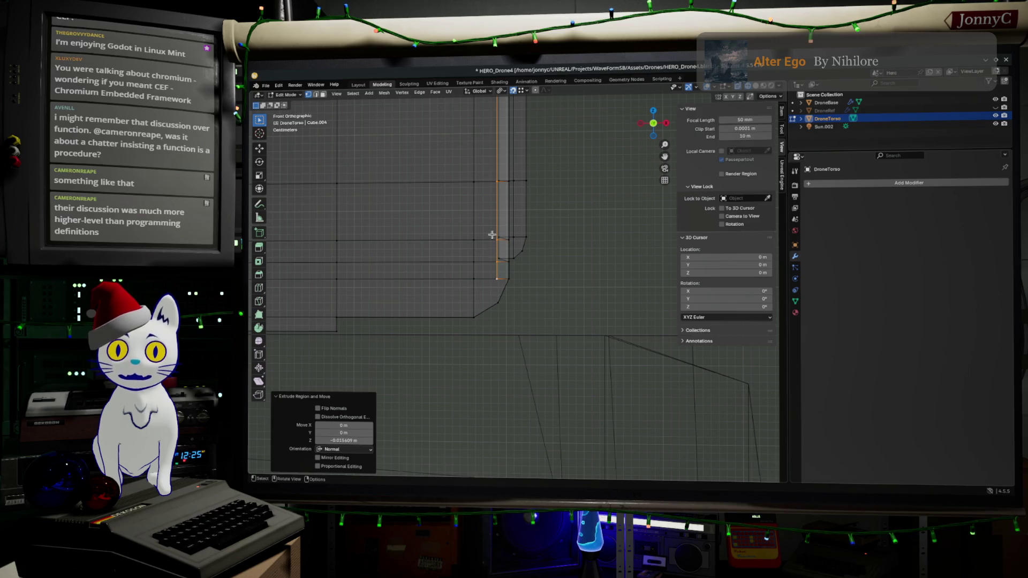
{"action": "key", "text": "shift+v"}
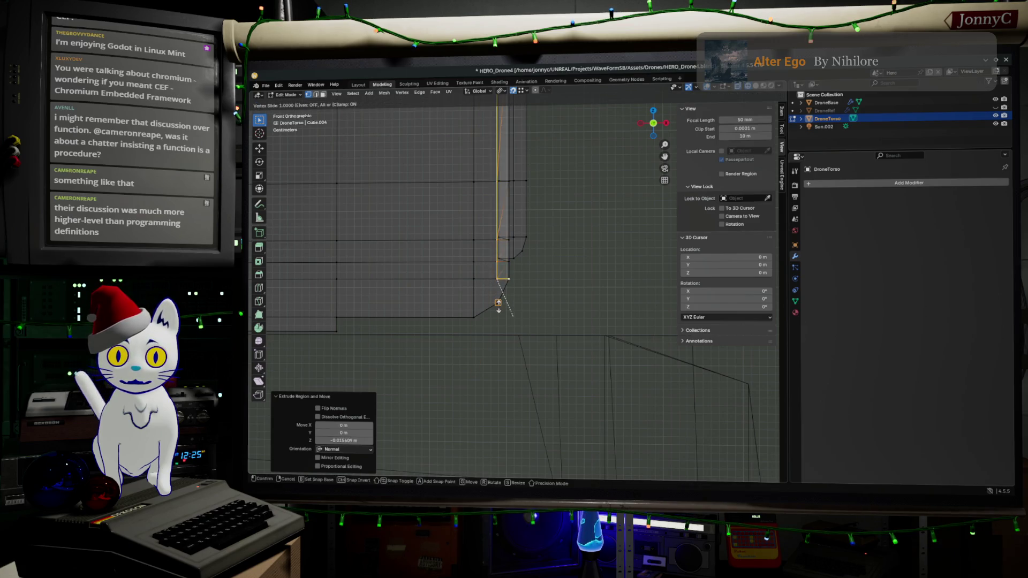
{"action": "left_click", "coordinate": [503, 311]}
{"action": "mouse_move", "coordinate": [510, 311]}
{"action": "middle_mouse_down"}
{"action": "mouse_move", "coordinate": [530, 300]}
{"action": "mouse_move", "coordinate": [452, 319]}
{"action": "mouse_move", "coordinate": [419, 314]}
{"action": "mouse_move", "coordinate": [471, 280]}
{"action": "mouse_move", "coordinate": [535, 300]}
{"action": "mouse_move", "coordinate": [579, 289]}
{"action": "mouse_move", "coordinate": [485, 320]}
{"action": "middle_mouse_up"}
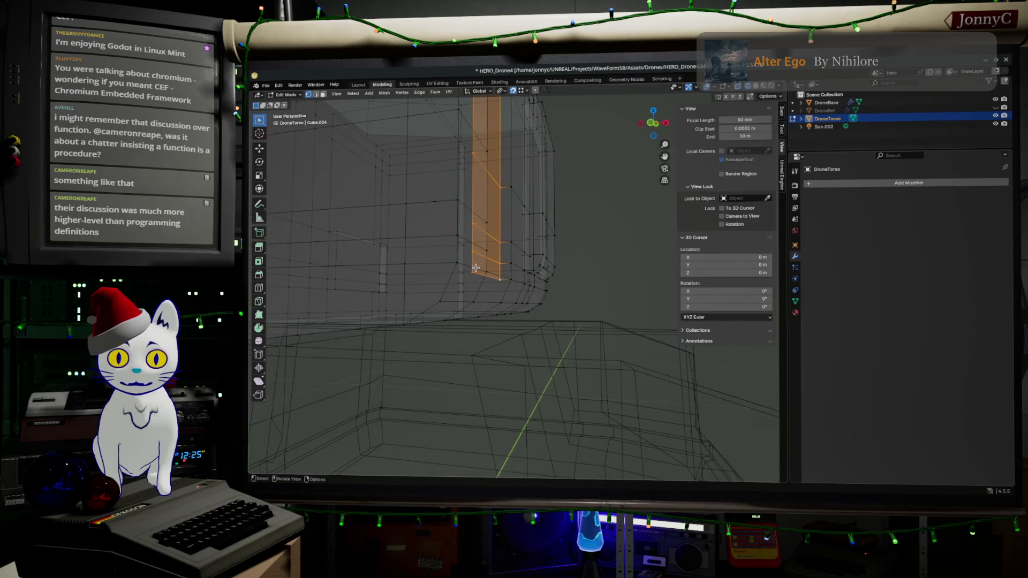
{"action": "key", "text": "shift+v"}
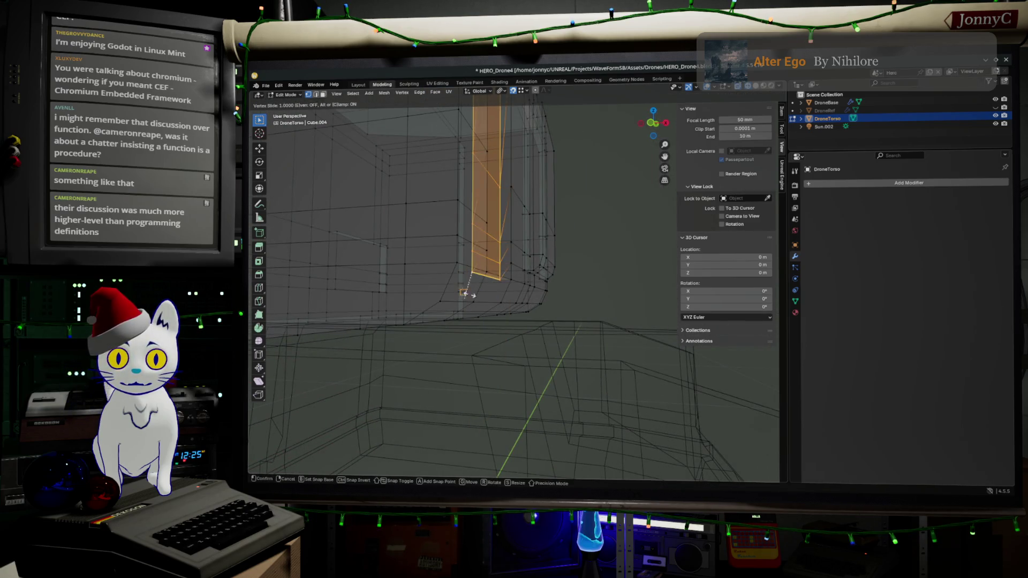
{"action": "left_click", "coordinate": [474, 303]}
{"action": "mouse_move", "coordinate": [475, 305]}
{"action": "middle_mouse_down"}
{"action": "mouse_move", "coordinate": [479, 321]}
{"action": "mouse_move", "coordinate": [482, 311]}
{"action": "mouse_move", "coordinate": [471, 332]}
{"action": "mouse_move", "coordinate": [541, 370]}
{"action": "middle_mouse_up"}
- Return DroneTorso to Object Mode, use Solid shading, and frame the whole drone
{"action": "key", "text": "Tab"}
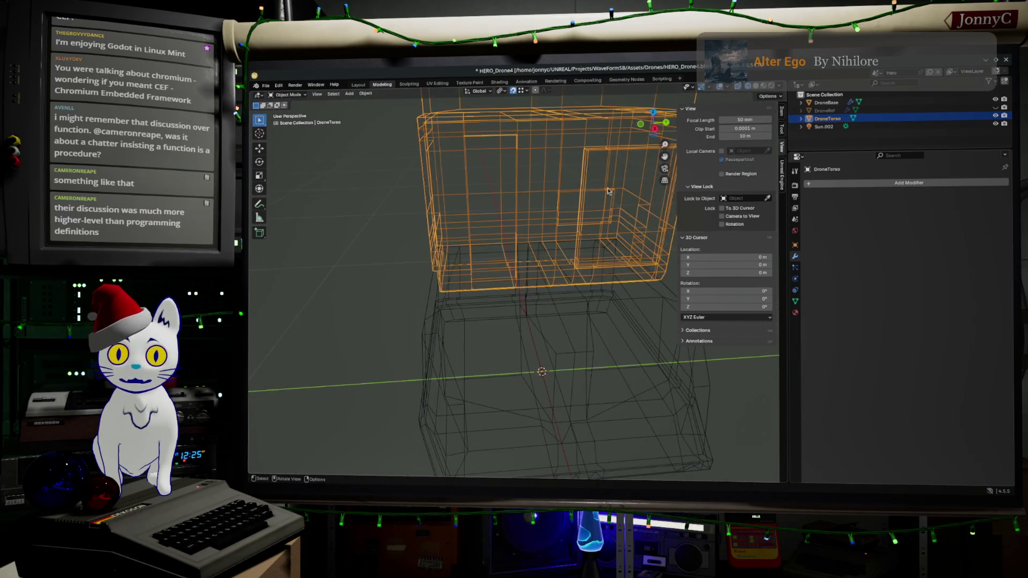
{"action": "left_click", "coordinate": [771, 86]}
{"action": "mouse_move", "coordinate": [600, 329]}
{"action": "middle_mouse_down"}
{"action": "mouse_move", "coordinate": [533, 343]}
{"action": "mouse_move", "coordinate": [504, 296]}
{"action": "mouse_move", "coordinate": [475, 337]}
{"action": "mouse_move", "coordinate": [530, 322]}
{"action": "middle_mouse_up"}
{"action": "scroll", "coordinate": [475, 337], "scroll_direction": "down", "scroll_amount": 4}
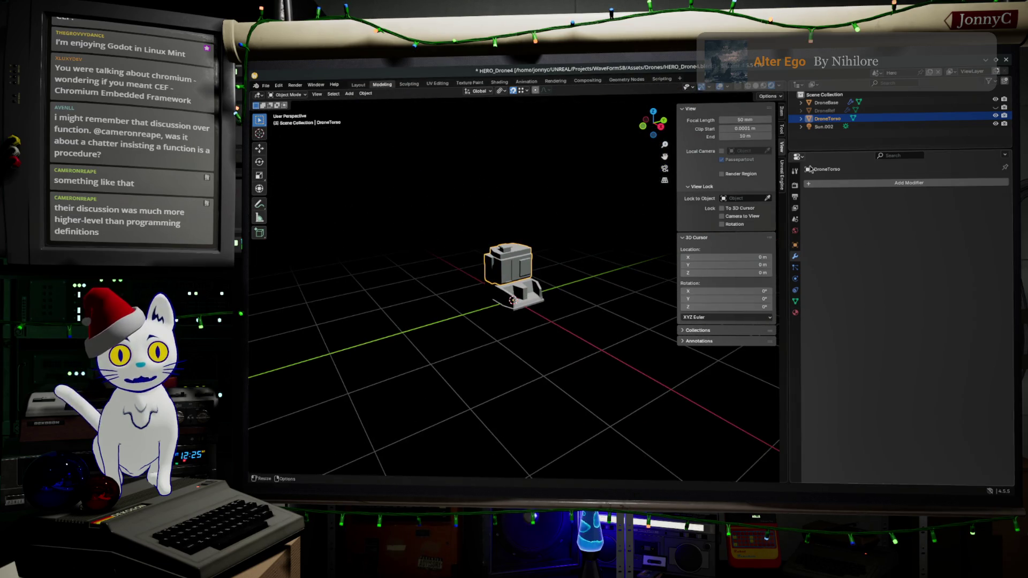
{"action": "middle_click_drag", "start_coordinate": [505, 303], "coordinate": [589, 295]}
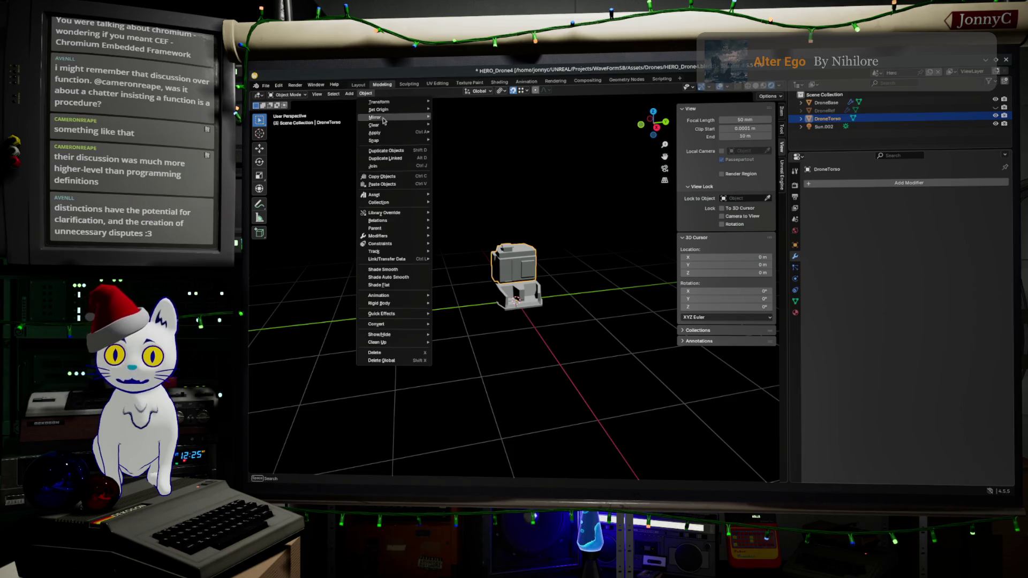
- Add a Point light (Point.002) and place it above and beside the drone at about 1.13 m
{"action": "left_click", "coordinate": [349, 95]}
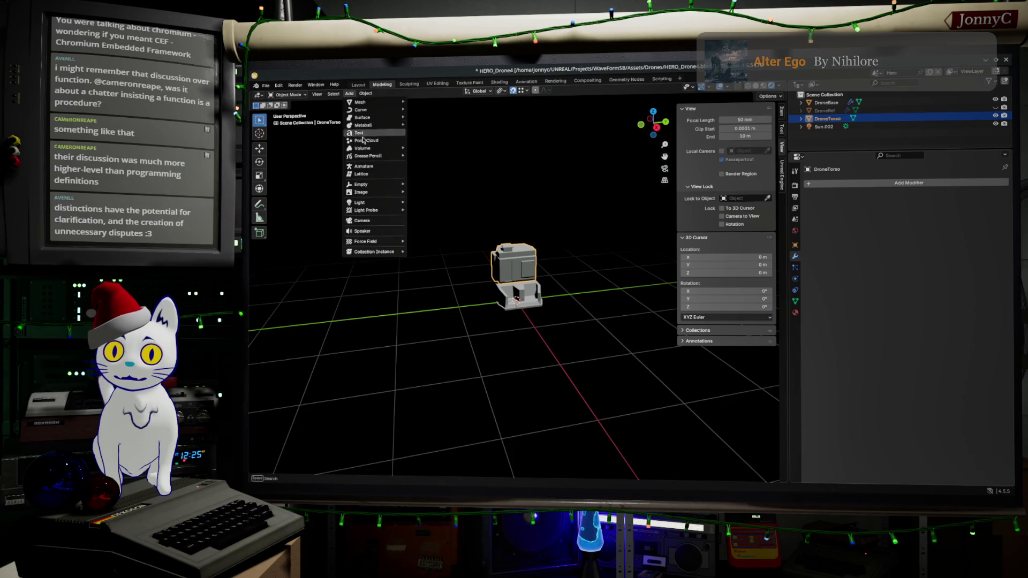
{"action": "mouse_move", "coordinate": [385, 198]}
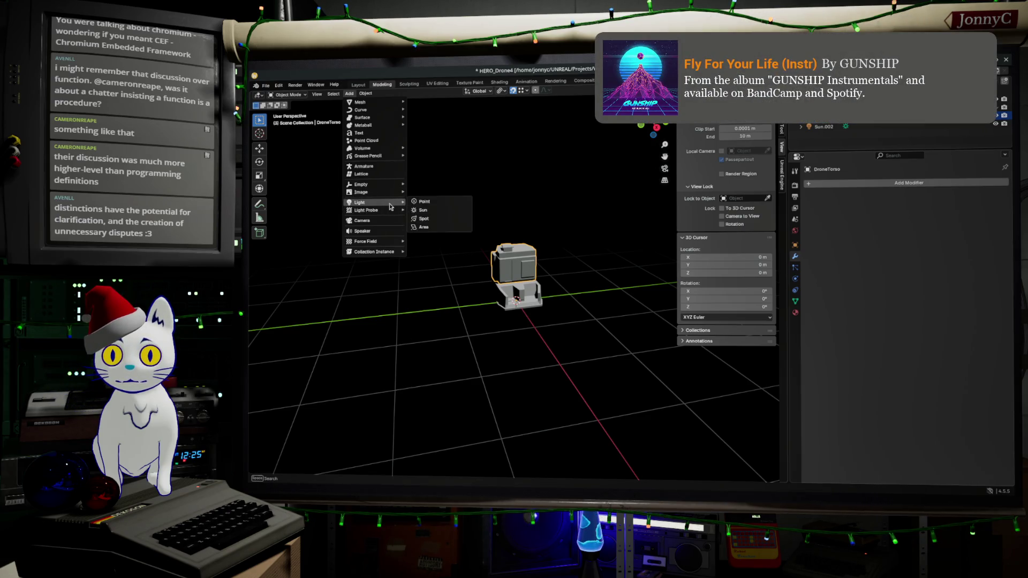
{"action": "left_click", "coordinate": [424, 202]}
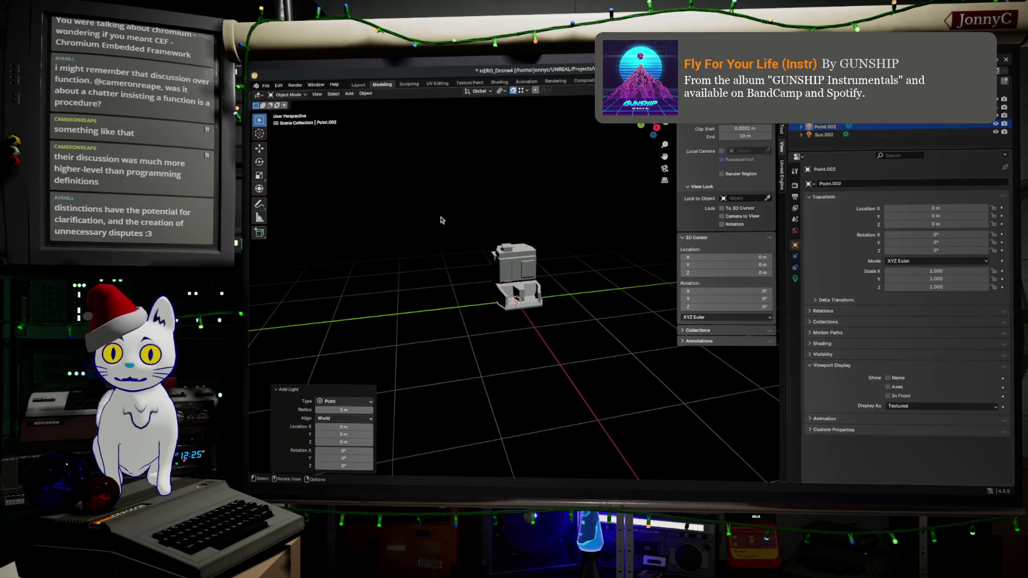
{"action": "key", "text": "g"}
{"action": "left_click", "coordinate": [409, 233]}
{"action": "mouse_move", "coordinate": [410, 233]}
{"action": "middle_mouse_down"}
{"action": "mouse_move", "coordinate": [518, 220]}
{"action": "mouse_move", "coordinate": [520, 297]}
{"action": "middle_mouse_up"}
{"action": "key", "text": "g"}
{"action": "left_click", "coordinate": [532, 220]}
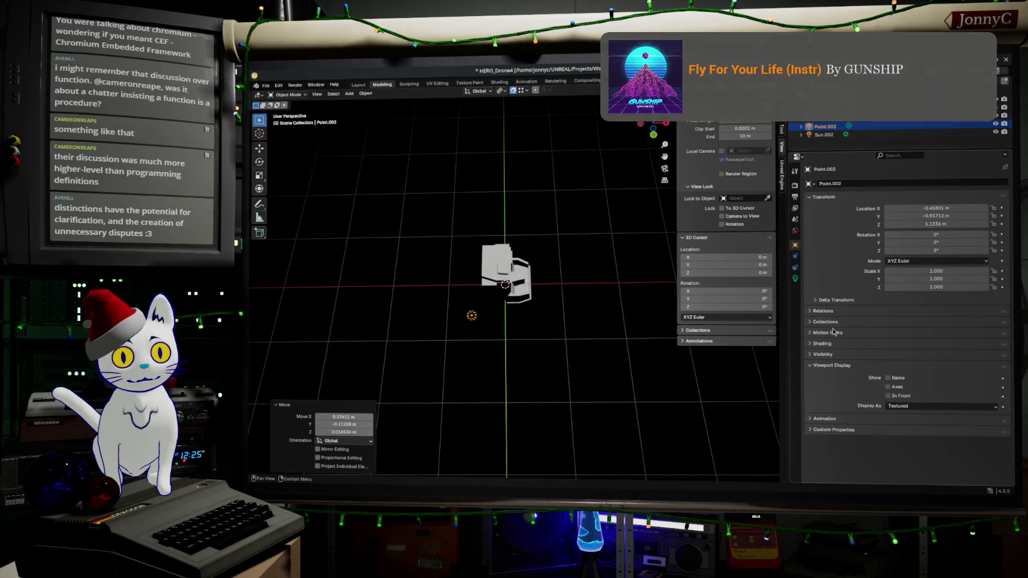
{"action": "left_click", "coordinate": [794, 279]}
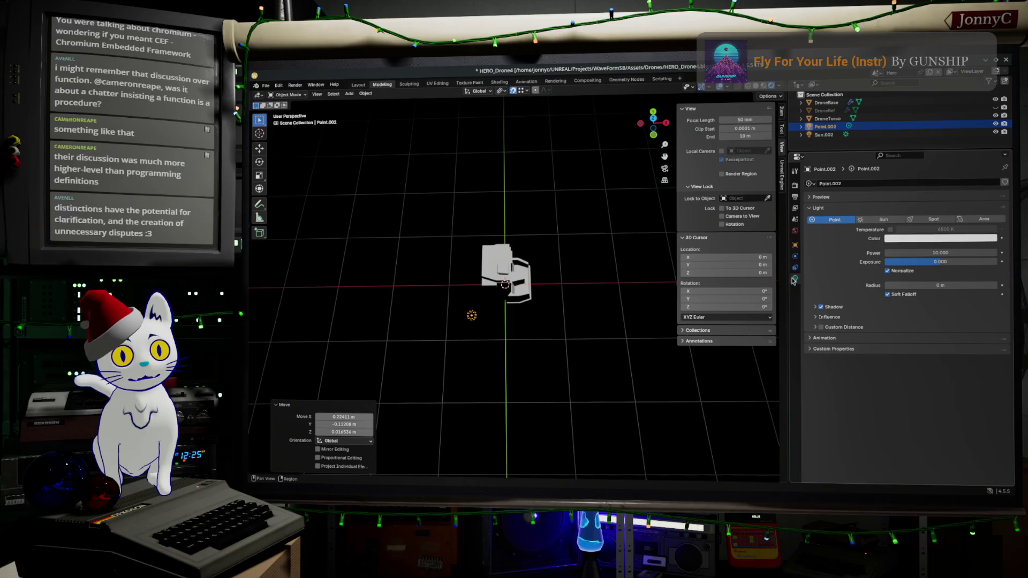
- Raise the point light's power to 4321.3 and give it a small radius
{"action": "left_click_drag", "start_coordinate": [927, 252], "coordinate": [964, 253]}
{"action": "middle_click_drag", "start_coordinate": [498, 361], "coordinate": [493, 318]}
{"action": "left_click_drag", "start_coordinate": [939, 286], "coordinate": [969, 286]}
{"action": "mouse_move", "coordinate": [532, 342]}
{"action": "middle_mouse_down"}
{"action": "mouse_move", "coordinate": [463, 300]}
{"action": "mouse_move", "coordinate": [436, 266]}
{"action": "mouse_move", "coordinate": [522, 251]}
{"action": "middle_mouse_up"}
{"action": "left_click_drag", "start_coordinate": [923, 250], "coordinate": [928, 250]}
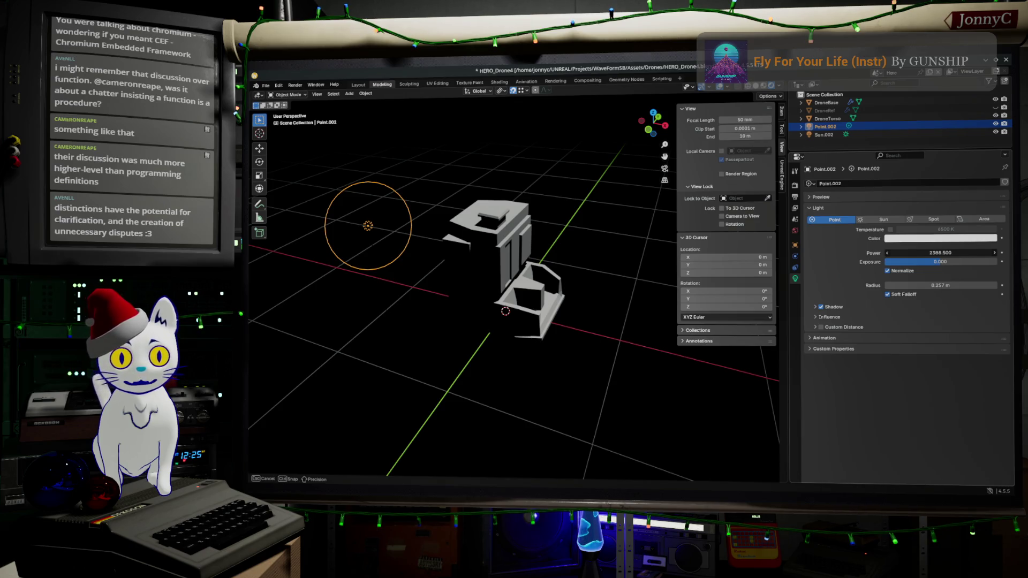
{"action": "left_click_drag", "start_coordinate": [940, 252], "coordinate": [943, 252]}
{"action": "right_click", "coordinate": [514, 242]}
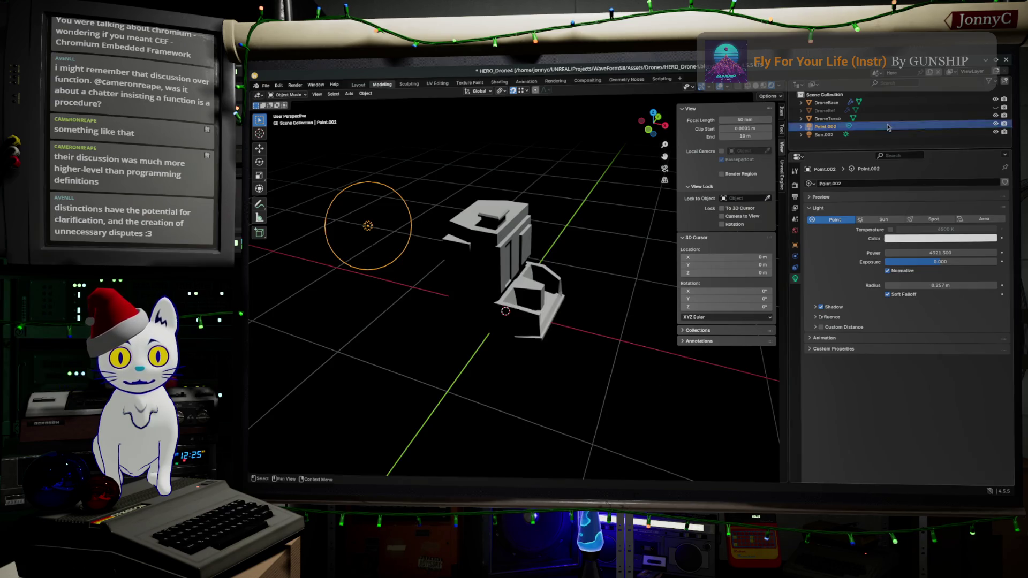
{"action": "left_click", "coordinate": [824, 136]}
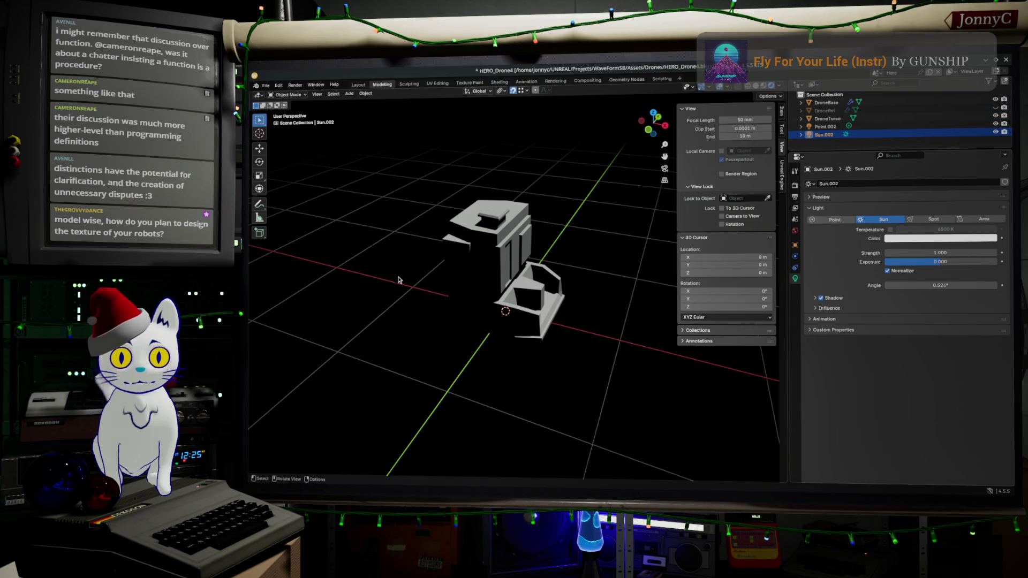
{"action": "left_click", "coordinate": [825, 127]}
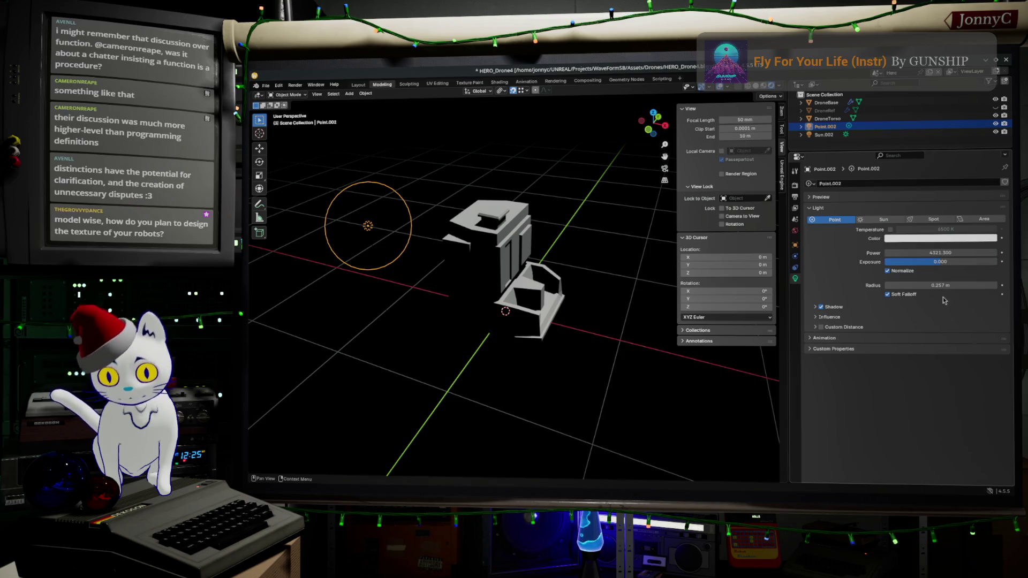
- Resize the point light's radius to about 1 m, then switch to the browser
{"action": "left_click", "coordinate": [907, 298]}
{"action": "left_click_drag", "start_coordinate": [932, 285], "coordinate": [959, 285]}
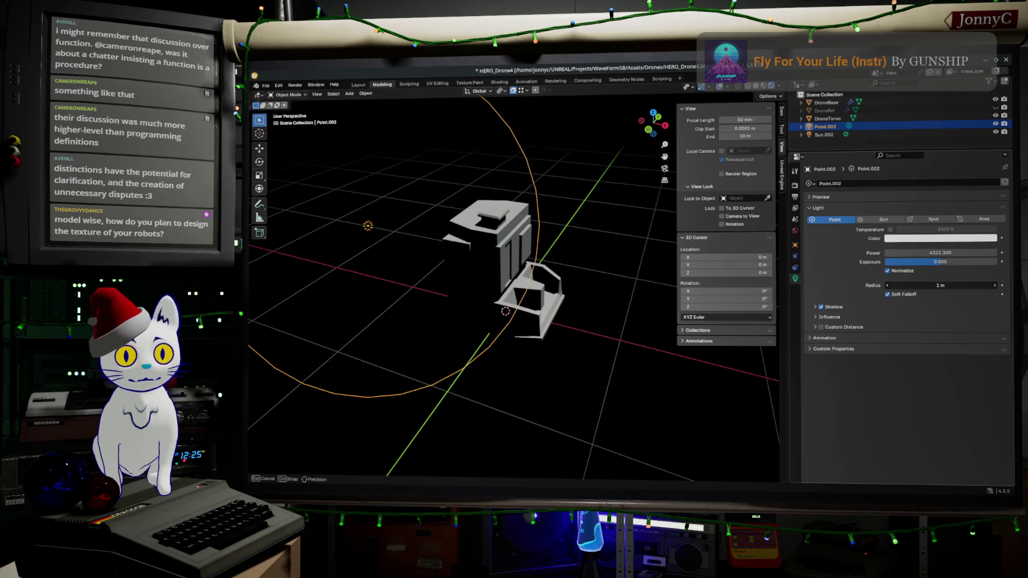
{"action": "left_click_drag", "start_coordinate": [333, 235], "coordinate": [333, 236]}
{"action": "mouse_move", "coordinate": [382, 233]}
{"action": "middle_mouse_down"}
{"action": "mouse_move", "coordinate": [386, 170]}
{"action": "mouse_move", "coordinate": [424, 223]}
{"action": "middle_mouse_up"}
{"action": "left_click_drag", "start_coordinate": [928, 288], "coordinate": [899, 288]}
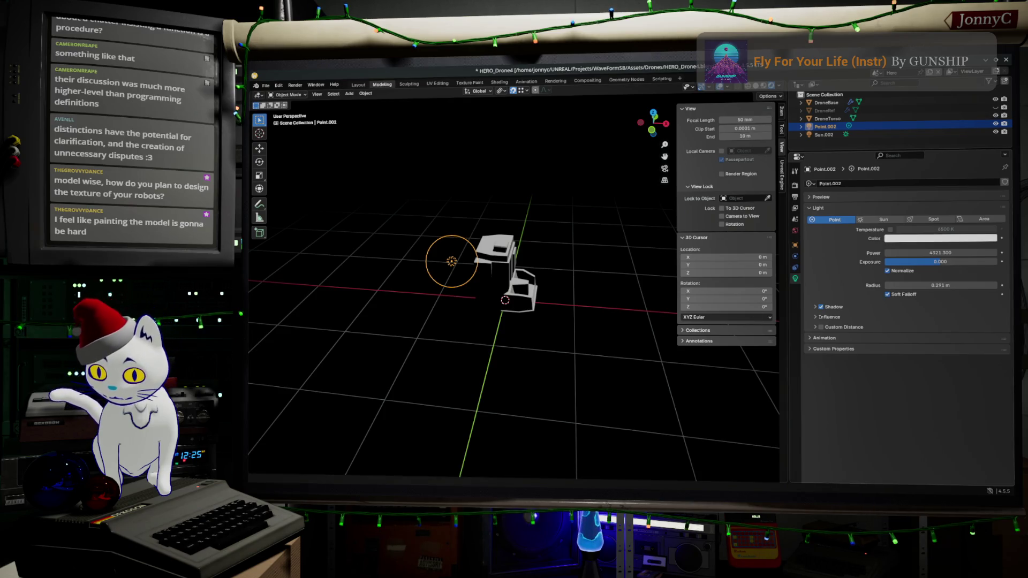
{"action": "key", "text": "alt+Tab"}
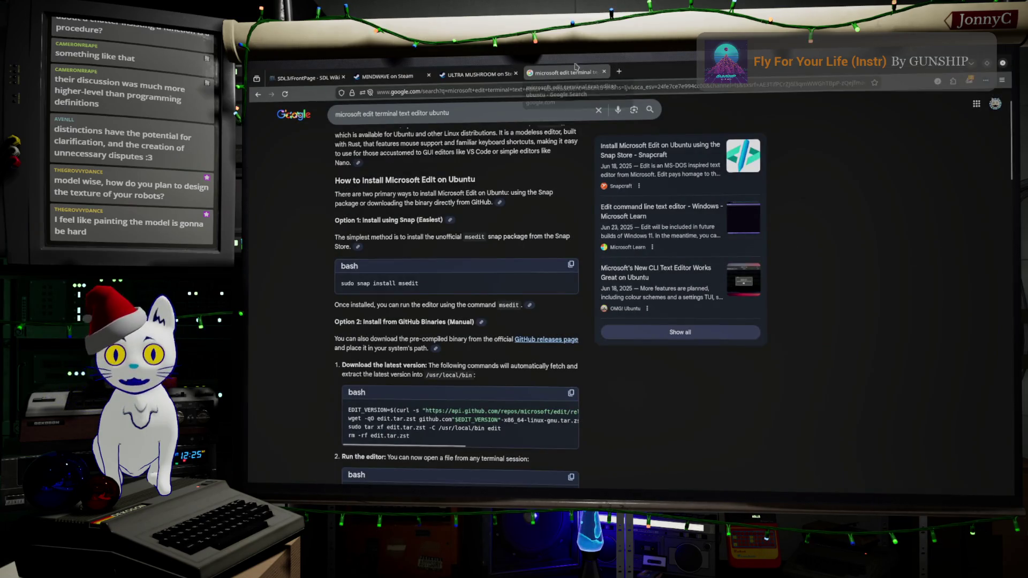
- Search 'substance painter' in a new tab and open the Steam result for Substance 3D Painter 2025
{"action": "left_click", "coordinate": [619, 71]}
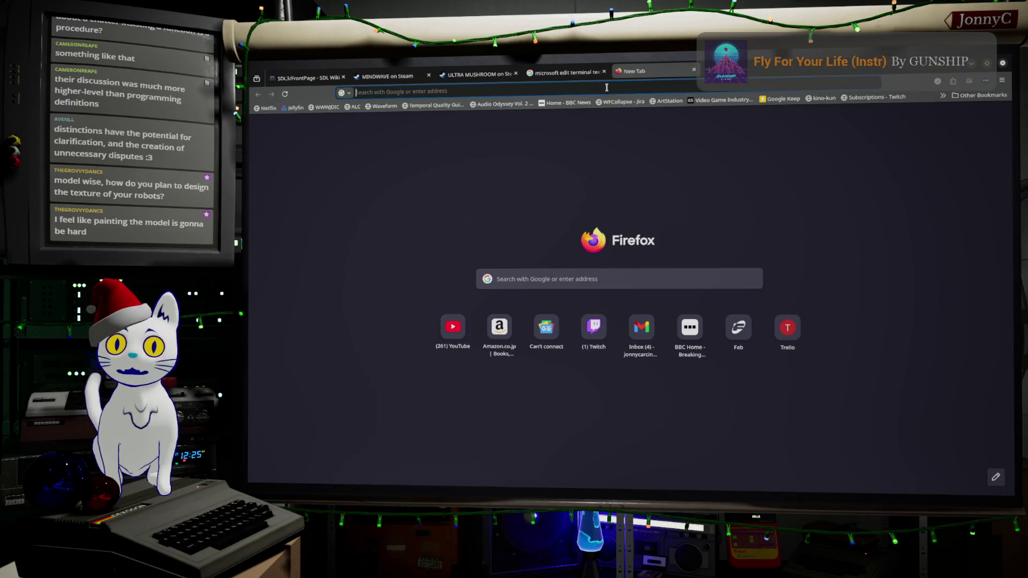
{"action": "type", "text": "sub"}
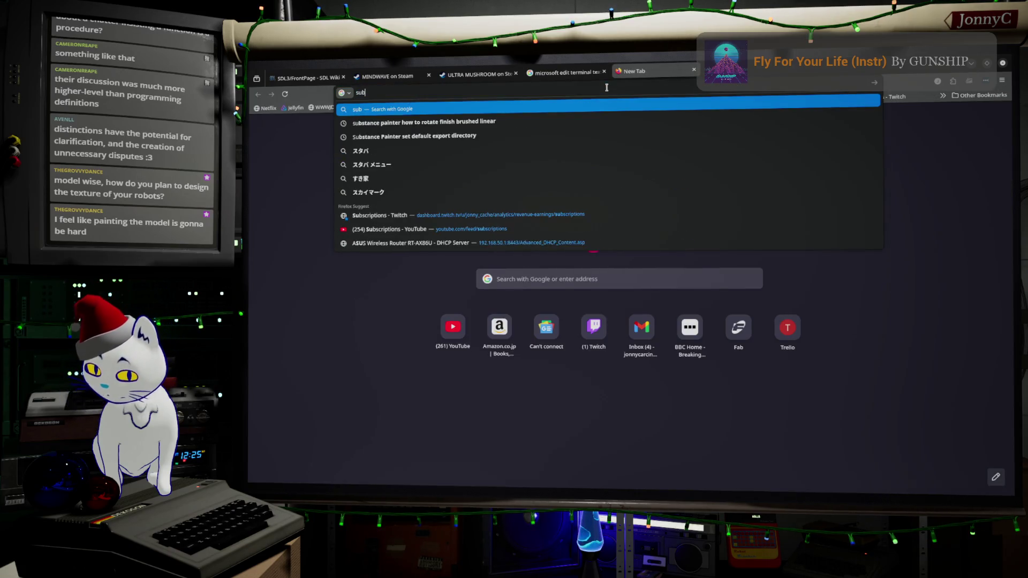
{"action": "type", "text": "stance painter"}
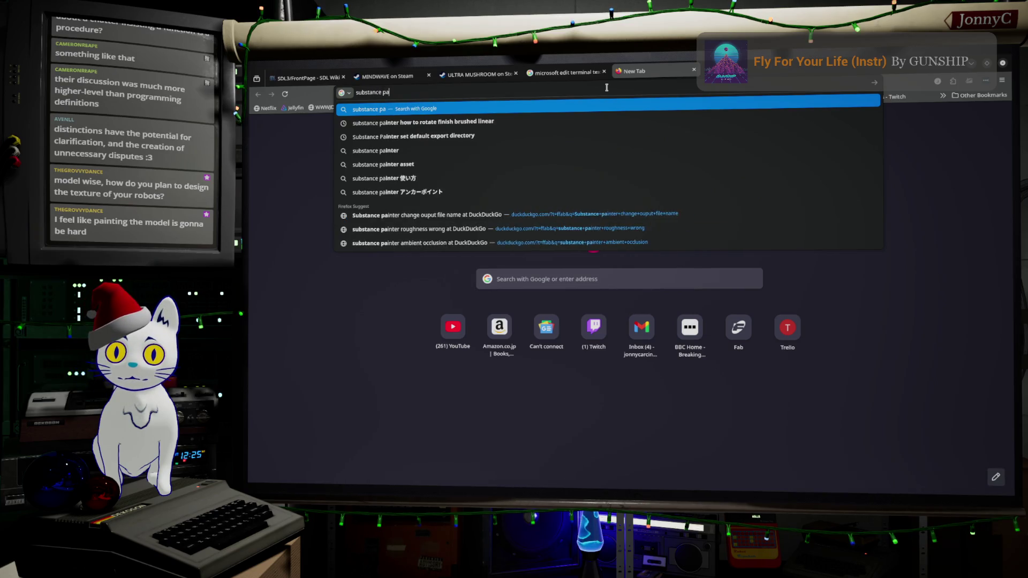
{"action": "key", "text": "Return"}
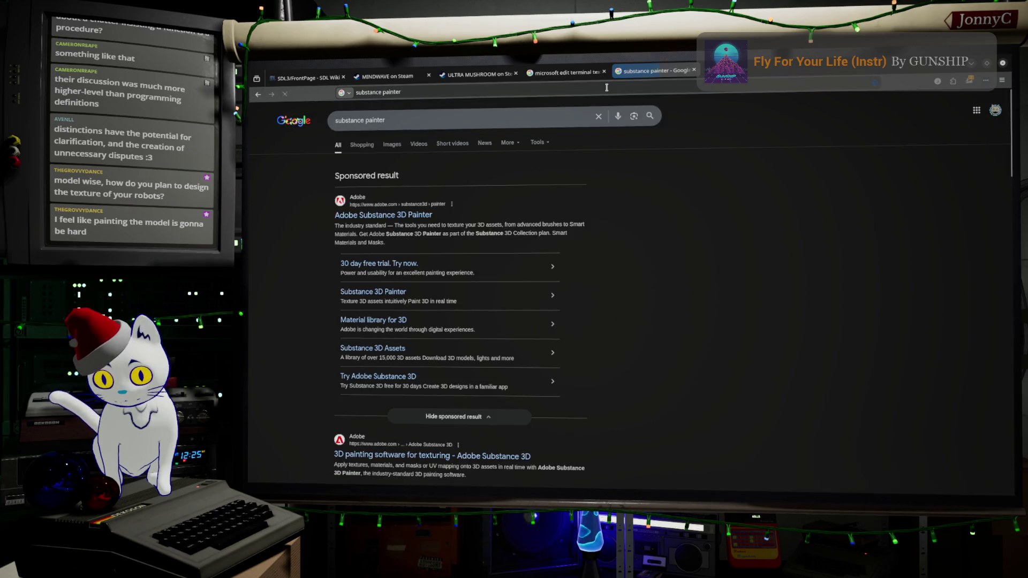
{"action": "scroll", "coordinate": [533, 199], "scroll_direction": "down", "scroll_amount": 5}
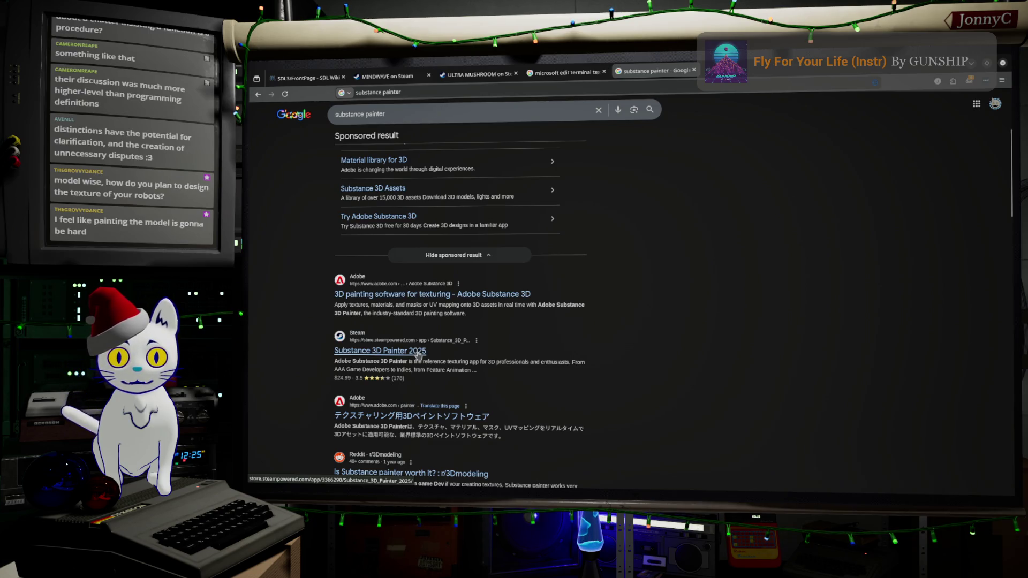
{"action": "left_click", "coordinate": [418, 354]}
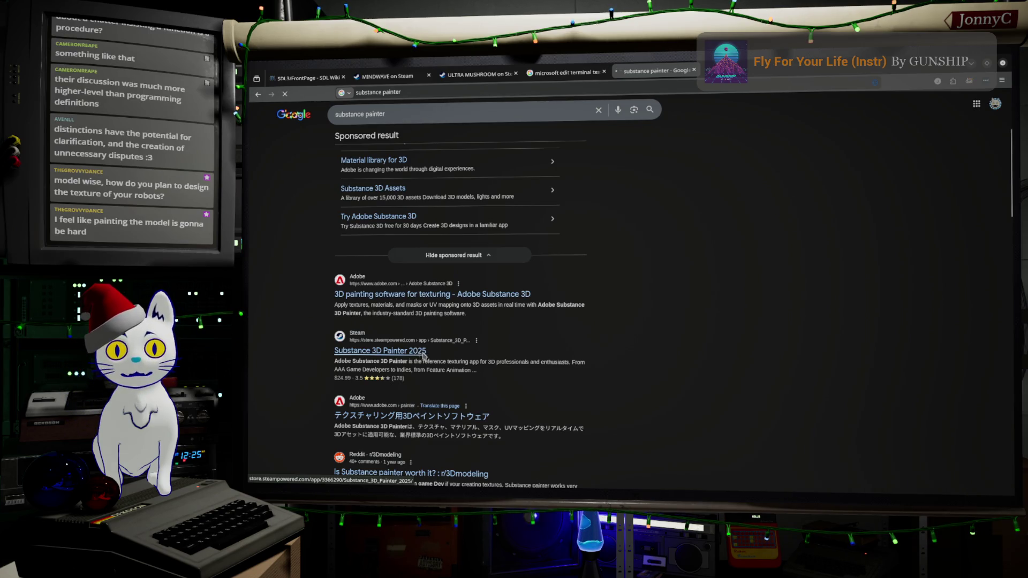
- List Adobe's Steam products and open the Substance 3D Painter 2025 store page
{"action": "scroll", "coordinate": [773, 273], "scroll_direction": "down", "scroll_amount": 5}
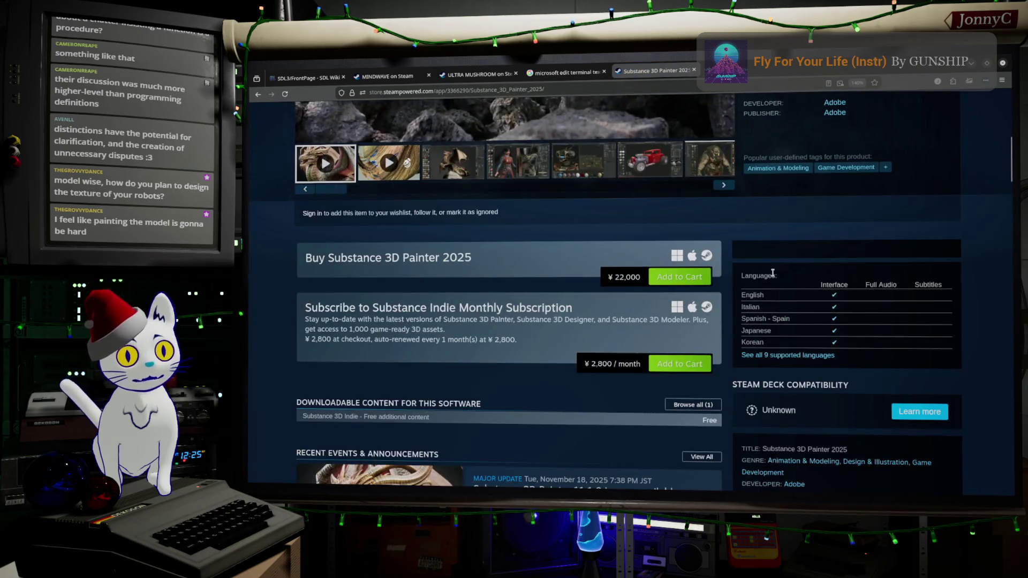
{"action": "scroll", "coordinate": [772, 273], "scroll_direction": "down", "scroll_amount": 5}
{"action": "scroll", "coordinate": [773, 273], "scroll_direction": "up", "scroll_amount": 7}
{"action": "scroll", "coordinate": [773, 273], "scroll_direction": "up", "scroll_amount": 5}
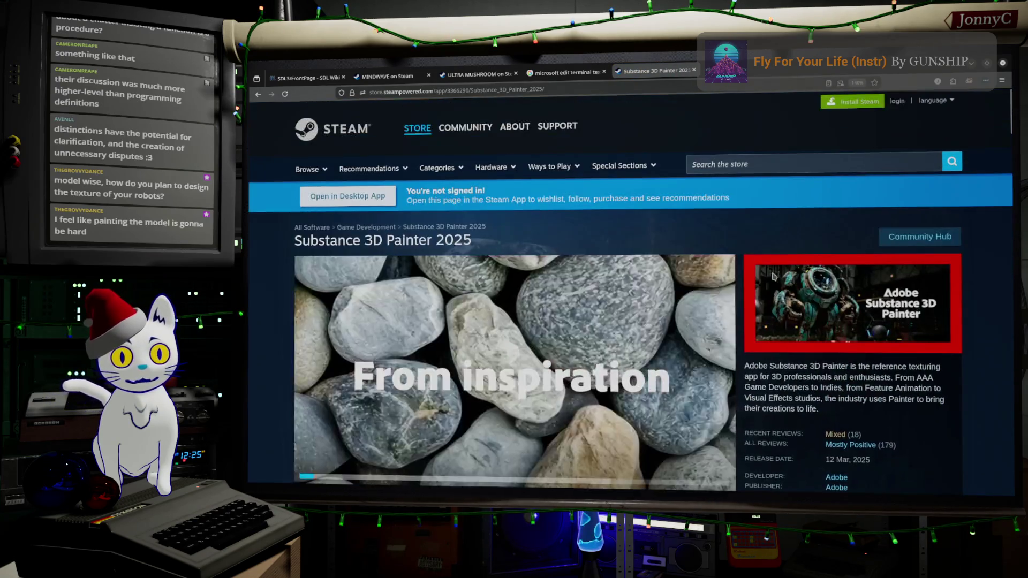
{"action": "scroll", "coordinate": [858, 339], "scroll_direction": "down", "scroll_amount": 3}
{"action": "left_click", "coordinate": [835, 327]}
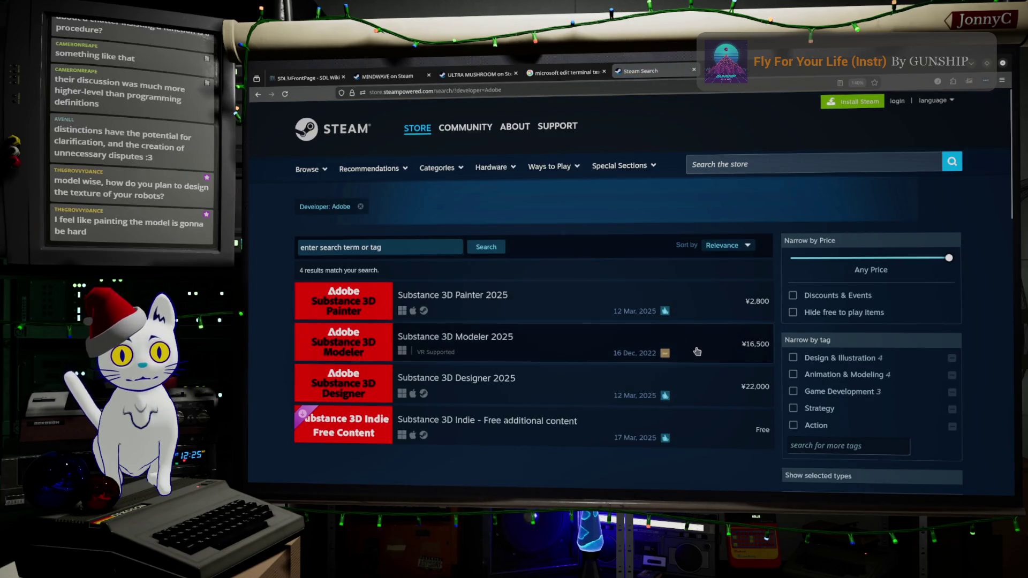
{"action": "mouse_move", "coordinate": [765, 346]}
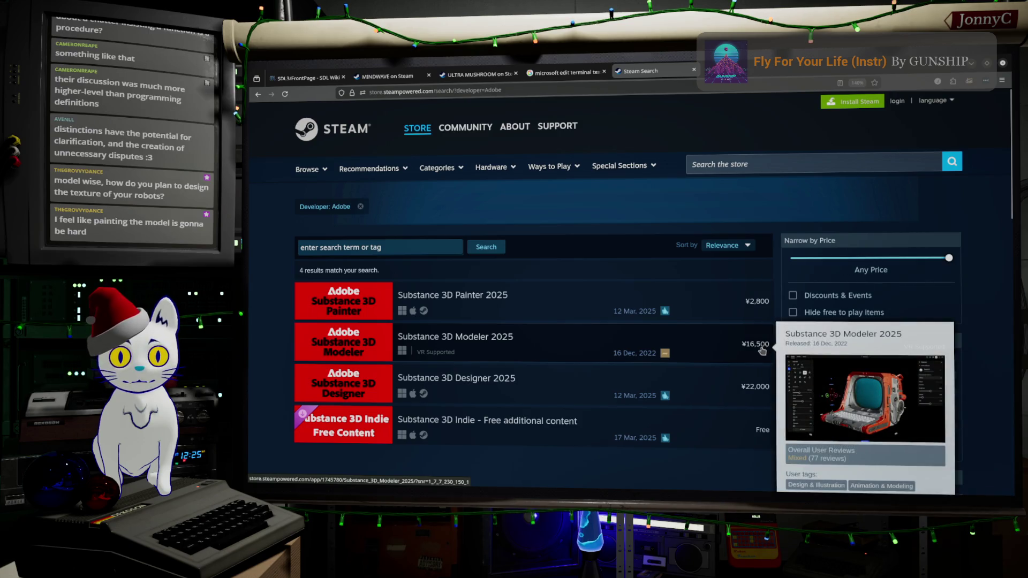
{"action": "mouse_move", "coordinate": [766, 312]}
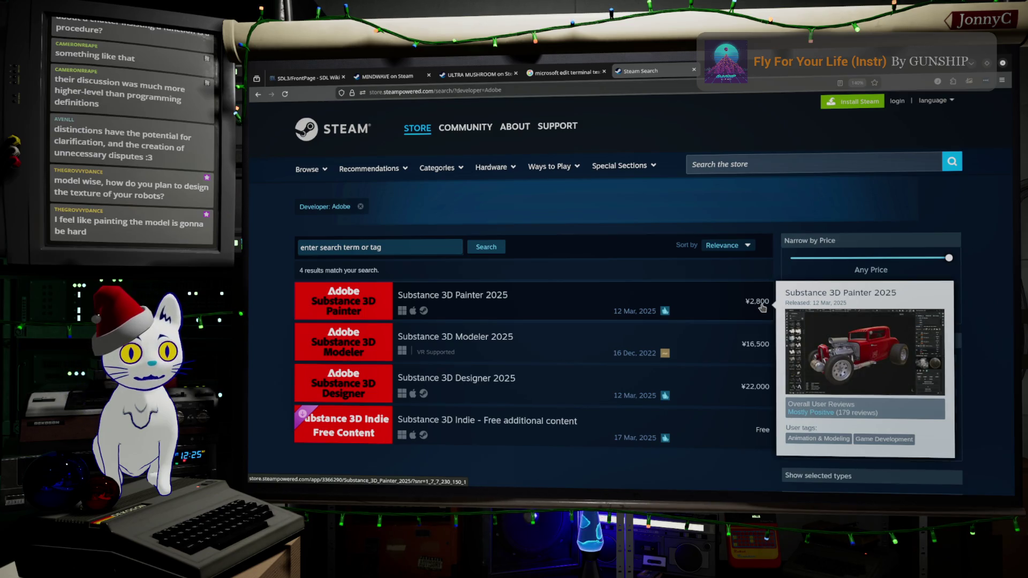
{"action": "left_click", "coordinate": [762, 307]}
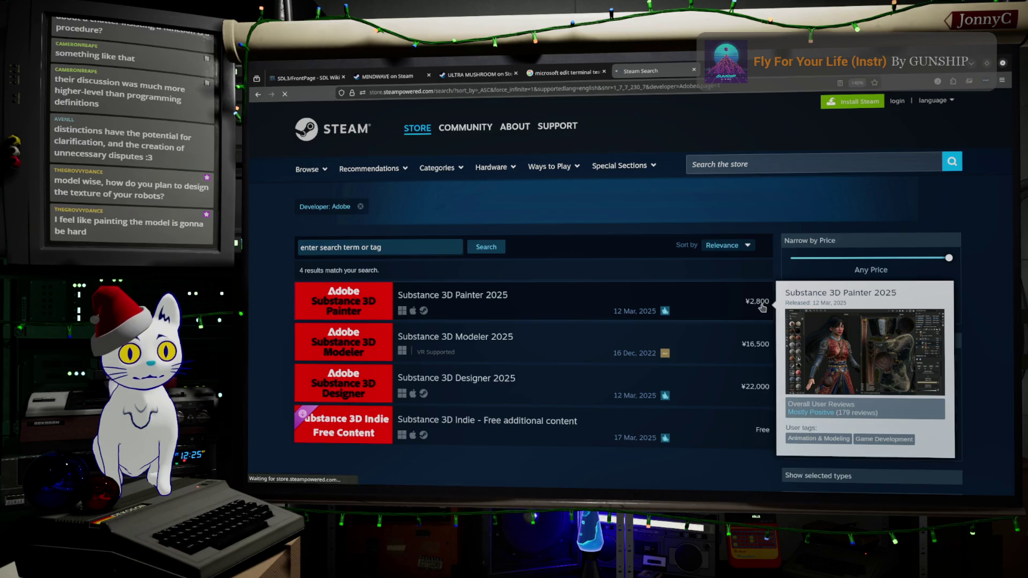
- View the fourth, robot texturing and red car screenshots, then select the address bar
{"action": "scroll", "coordinate": [576, 404], "scroll_direction": "down", "scroll_amount": 4}
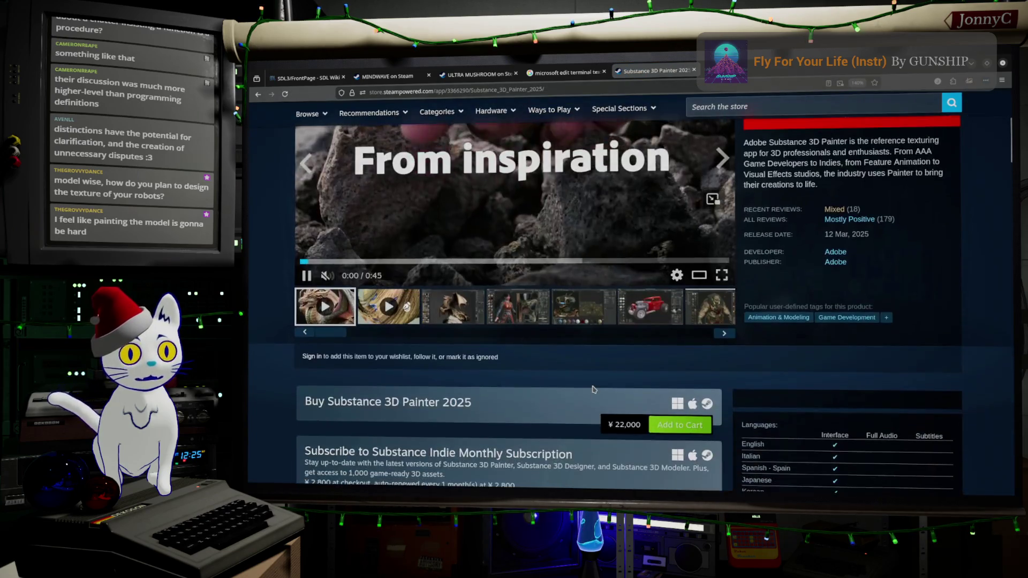
{"action": "scroll", "coordinate": [596, 386], "scroll_direction": "down", "scroll_amount": 8}
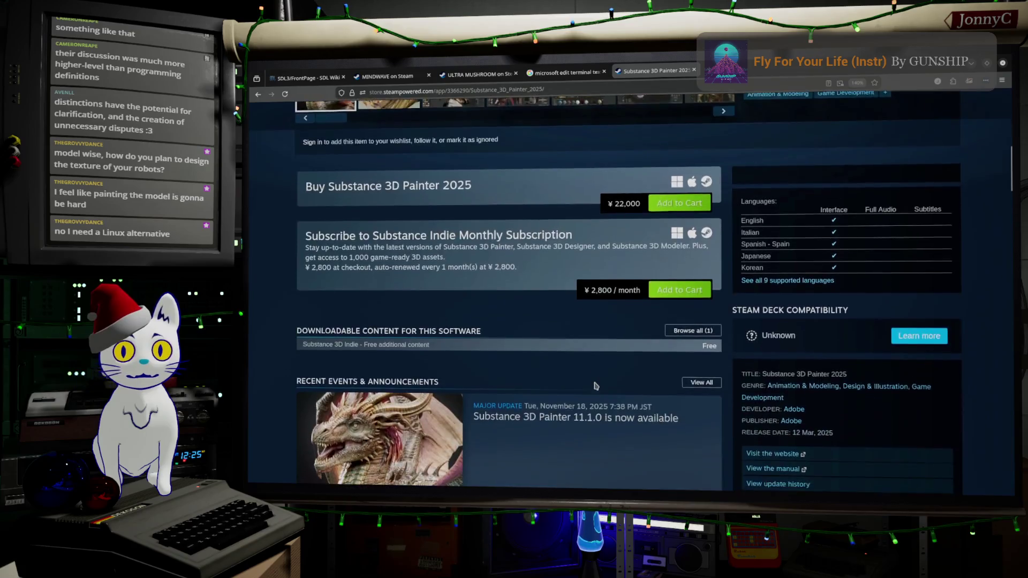
{"action": "scroll", "coordinate": [595, 385], "scroll_direction": "down", "scroll_amount": 7}
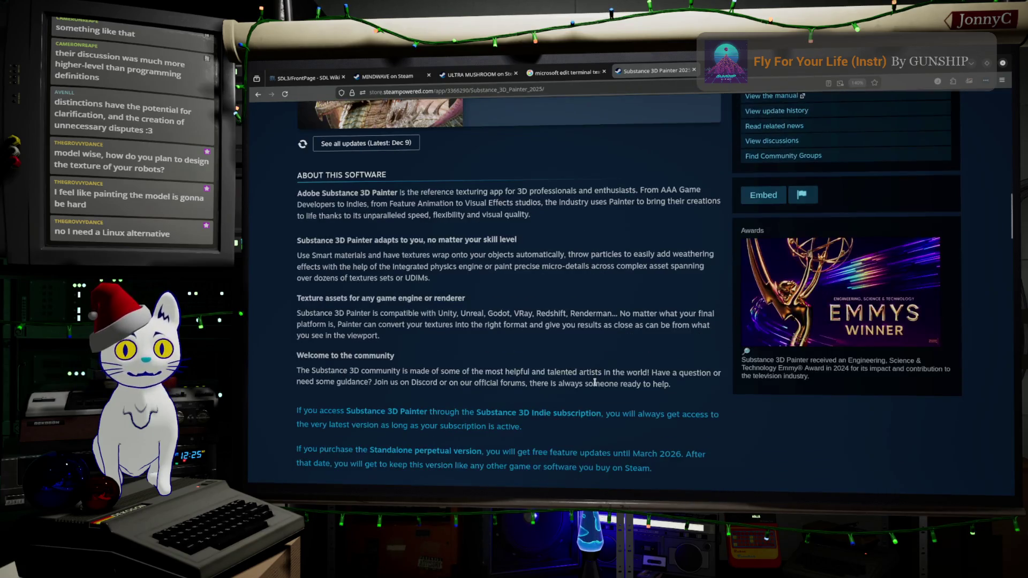
{"action": "scroll", "coordinate": [599, 381], "scroll_direction": "up", "scroll_amount": 15}
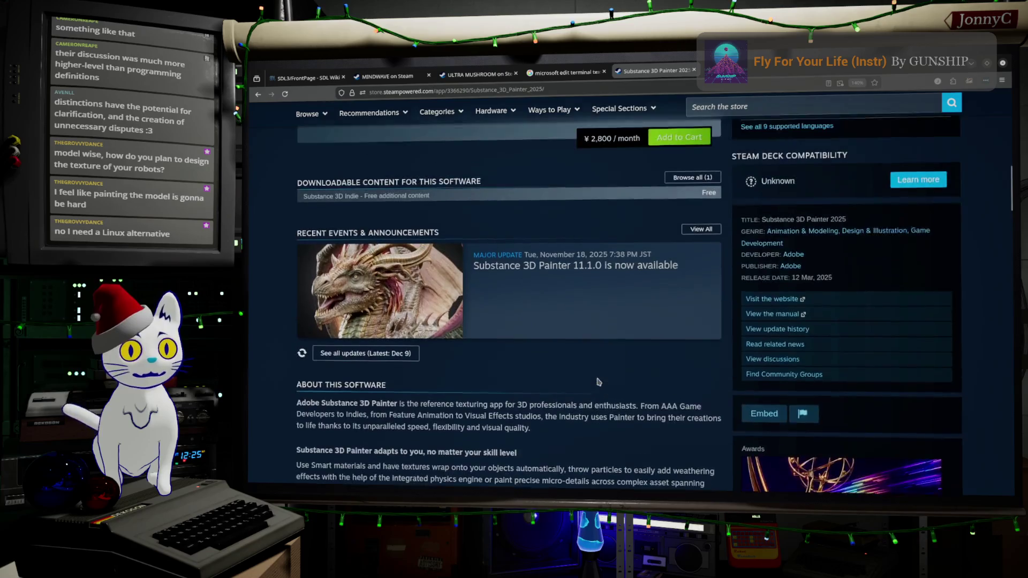
{"action": "scroll", "coordinate": [598, 381], "scroll_direction": "up", "scroll_amount": 6}
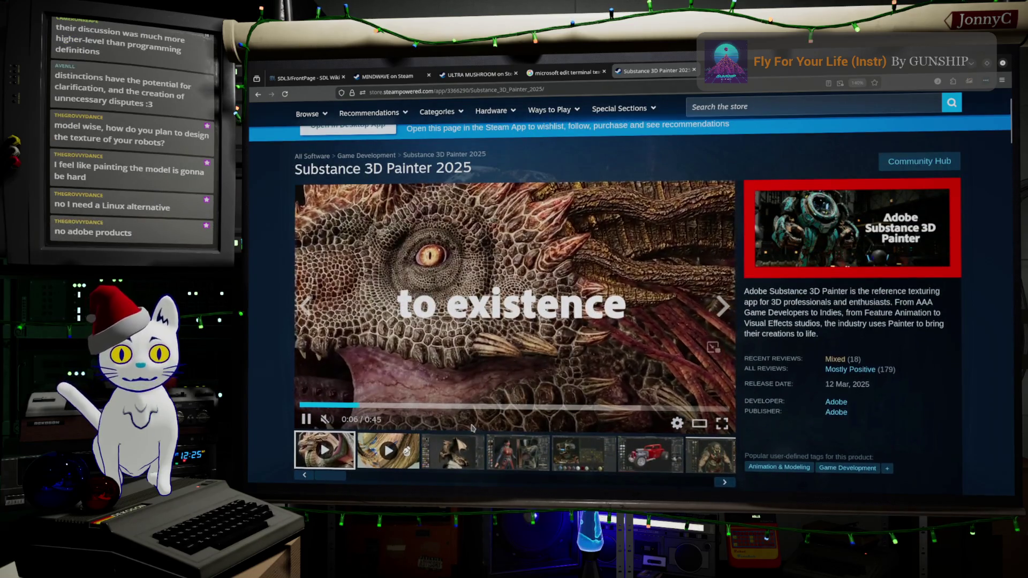
{"action": "scroll", "coordinate": [589, 370], "scroll_direction": "down", "scroll_amount": 2}
{"action": "left_click", "coordinate": [518, 371]}
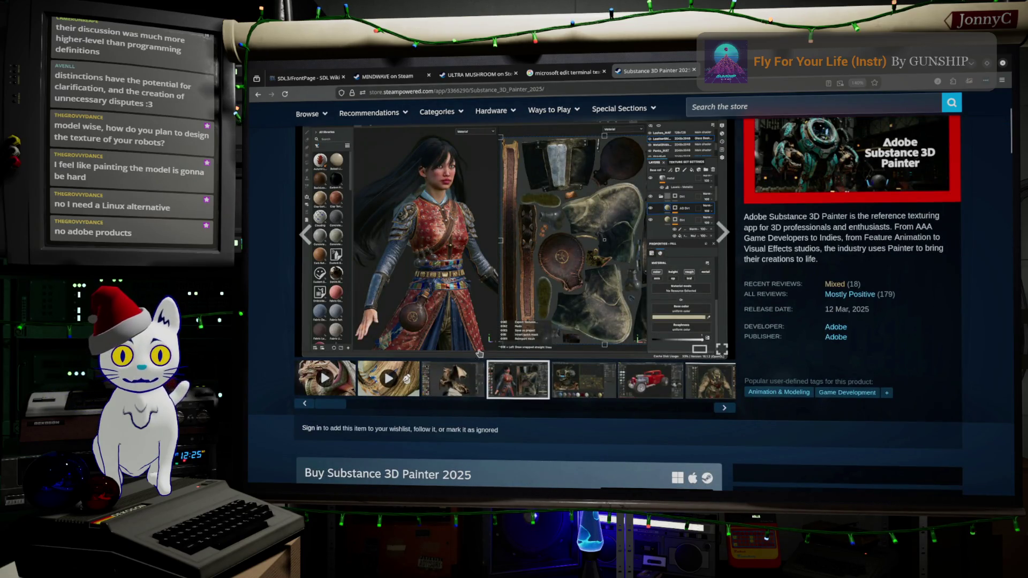
{"action": "left_click", "coordinate": [599, 381]}
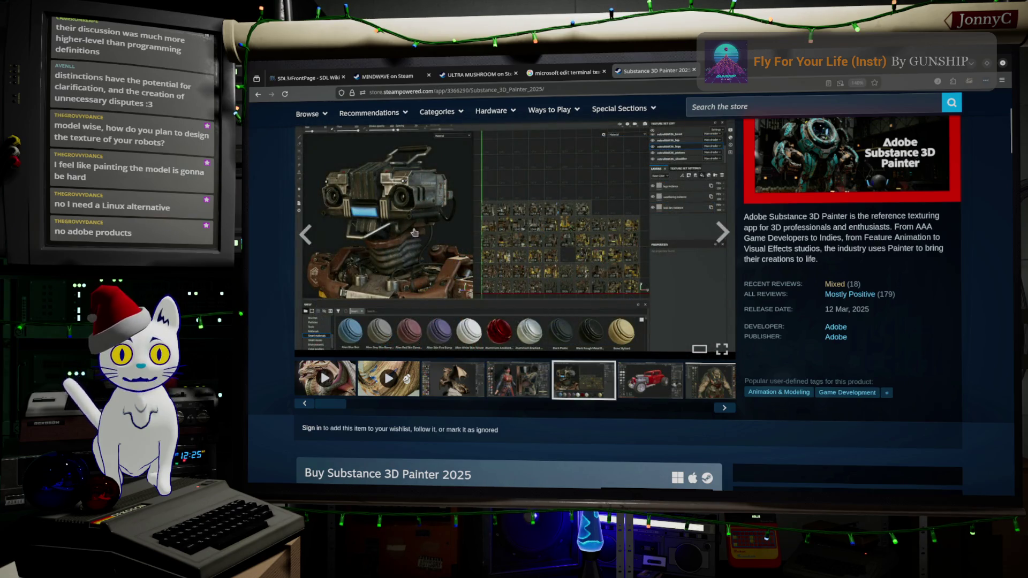
{"action": "left_click", "coordinate": [664, 385]}
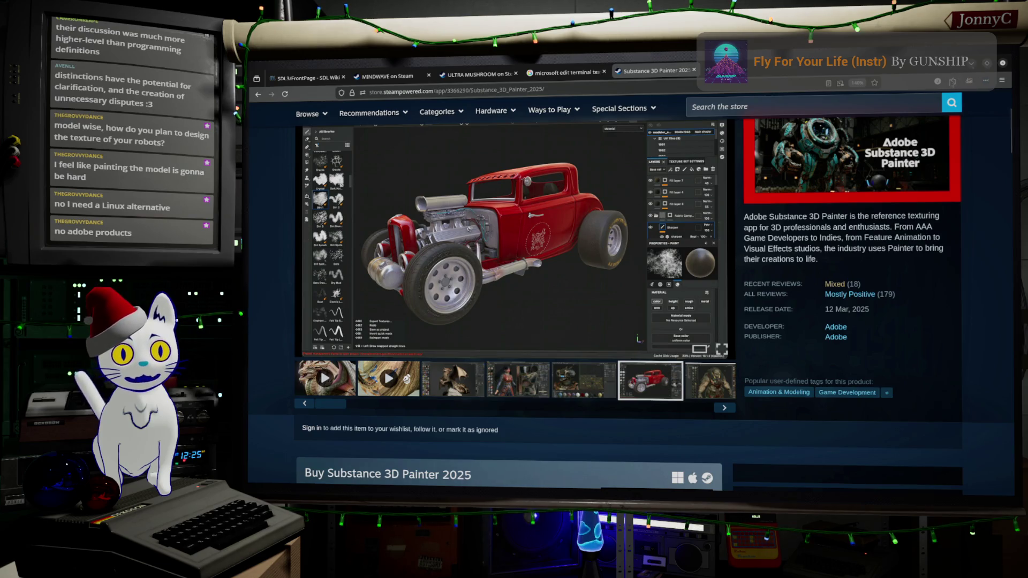
{"action": "left_click", "coordinate": [504, 89]}
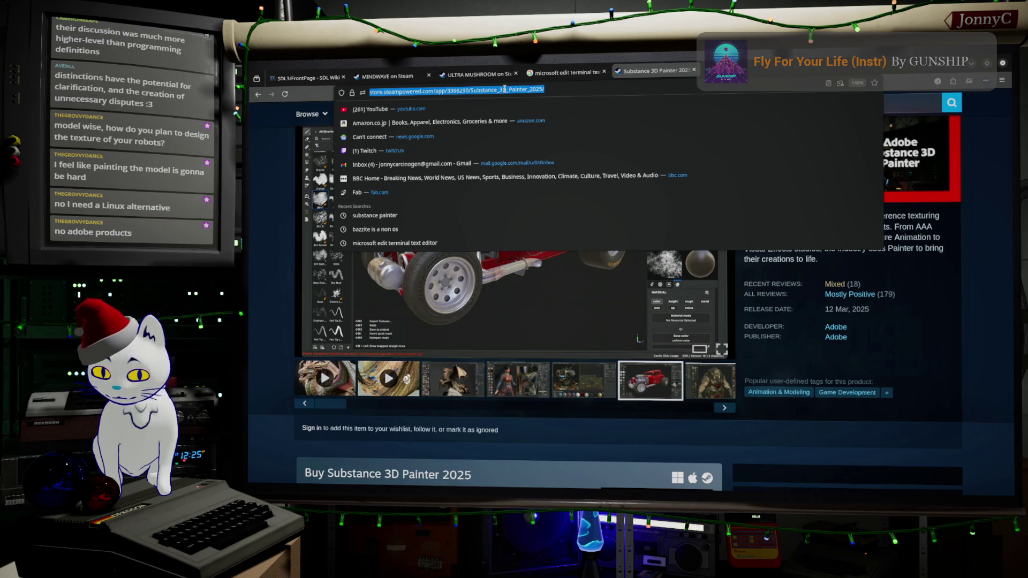
- Search Google for 'quixel mixer' from the address bar
{"action": "type", "text": "mix"}
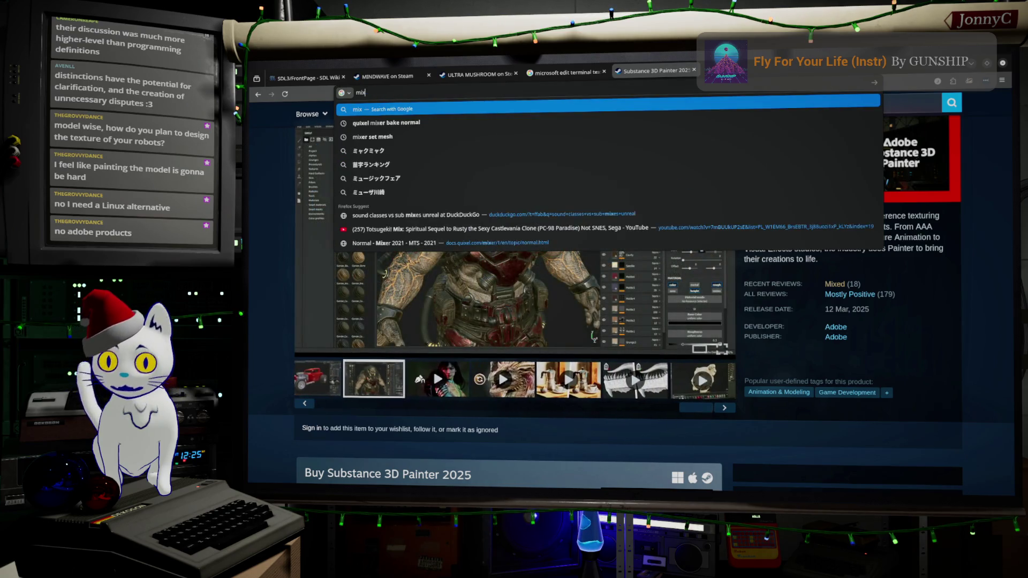
{"action": "type", "text": "qu"}
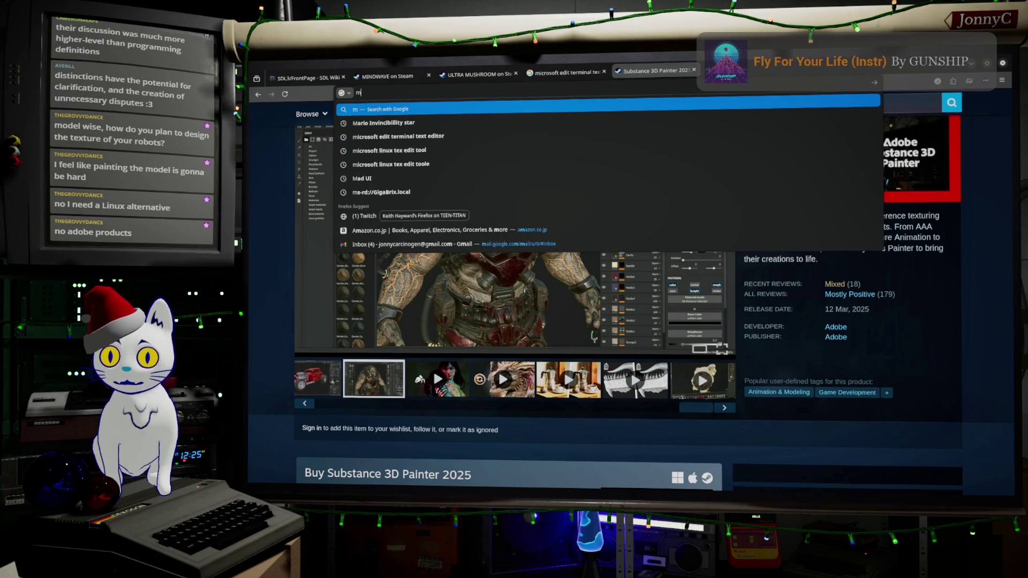
{"action": "key", "text": "BackSpace"}
{"action": "key", "text": "BackSpace"}
{"action": "key", "text": "BackSpace"}
{"action": "type", "text": "qui"}
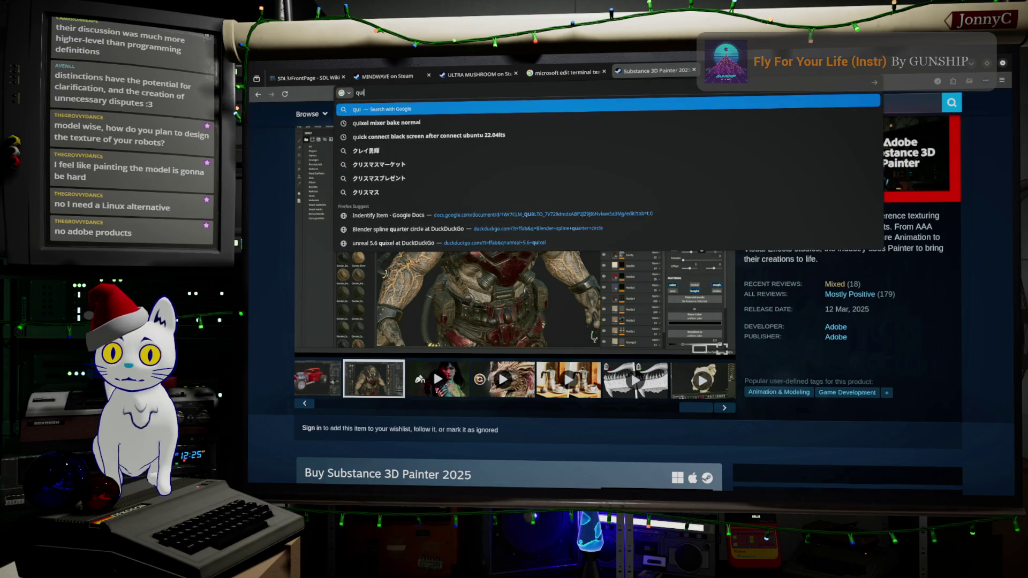
{"action": "type", "text": "xel mi"}
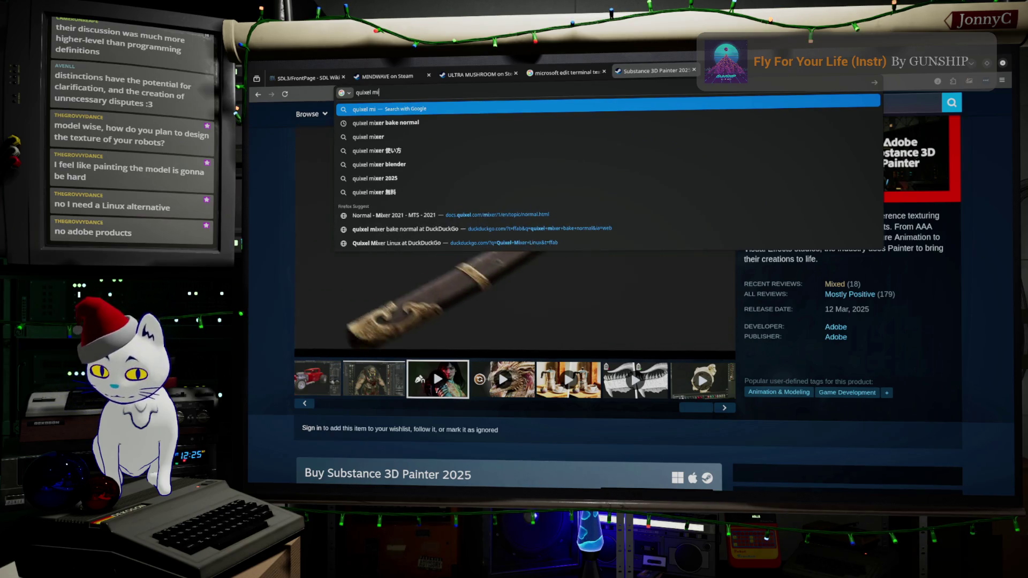
{"action": "key", "text": "Down"}
{"action": "key", "text": "Down"}
{"action": "key", "text": "Return"}
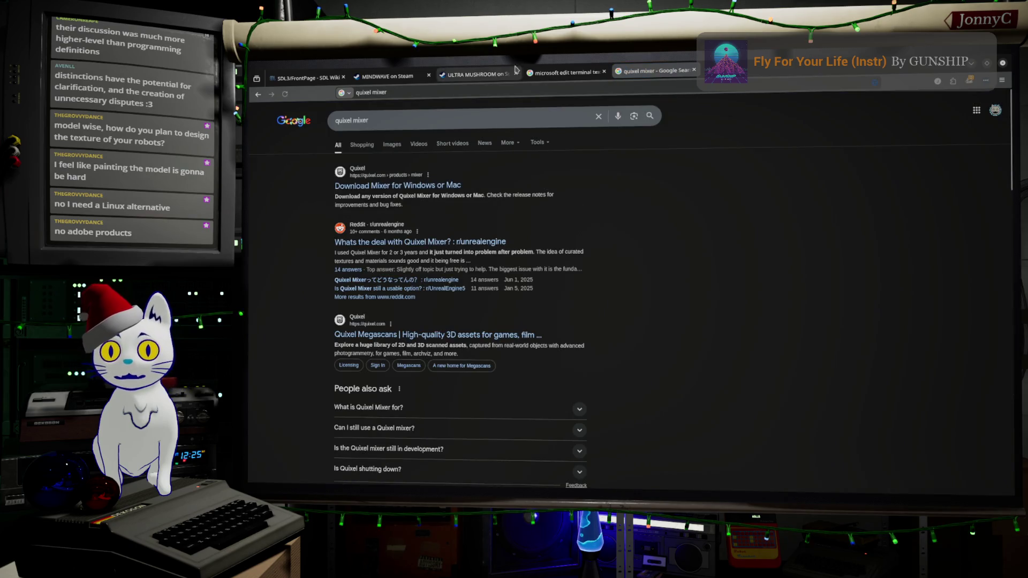
- Check the Quixel Mixer download page and return to the search results
{"action": "left_click", "coordinate": [419, 190]}
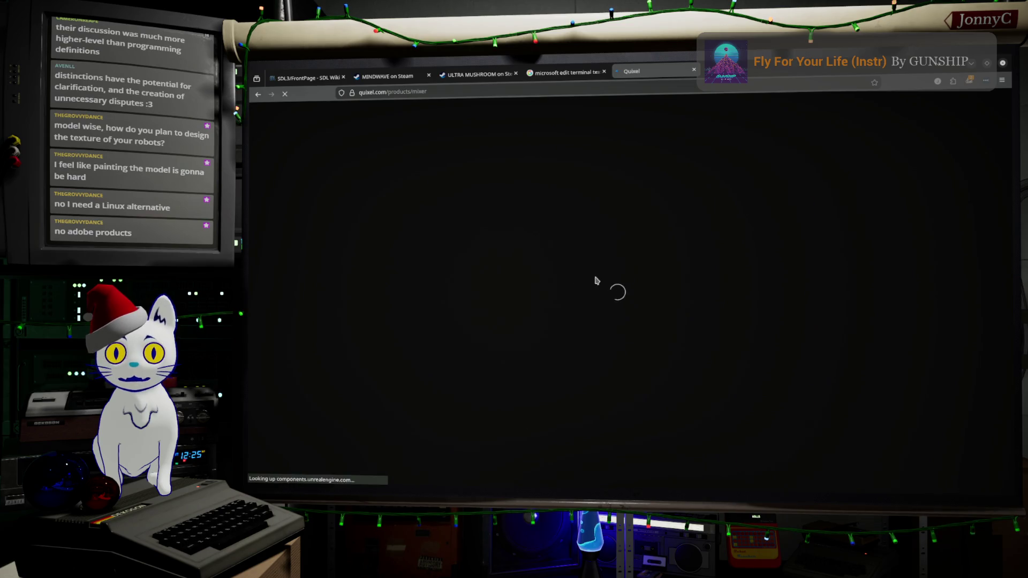
{"action": "left_click", "coordinate": [257, 94]}
{"action": "scroll", "coordinate": [343, 230], "scroll_direction": "down", "scroll_amount": 5}
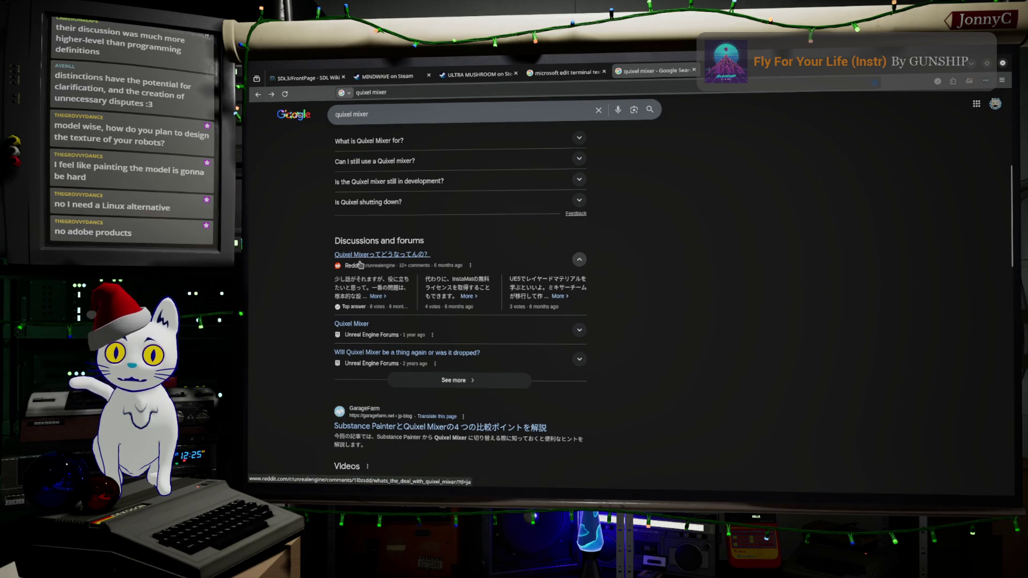
{"action": "scroll", "coordinate": [376, 265], "scroll_direction": "down", "scroll_amount": 4}
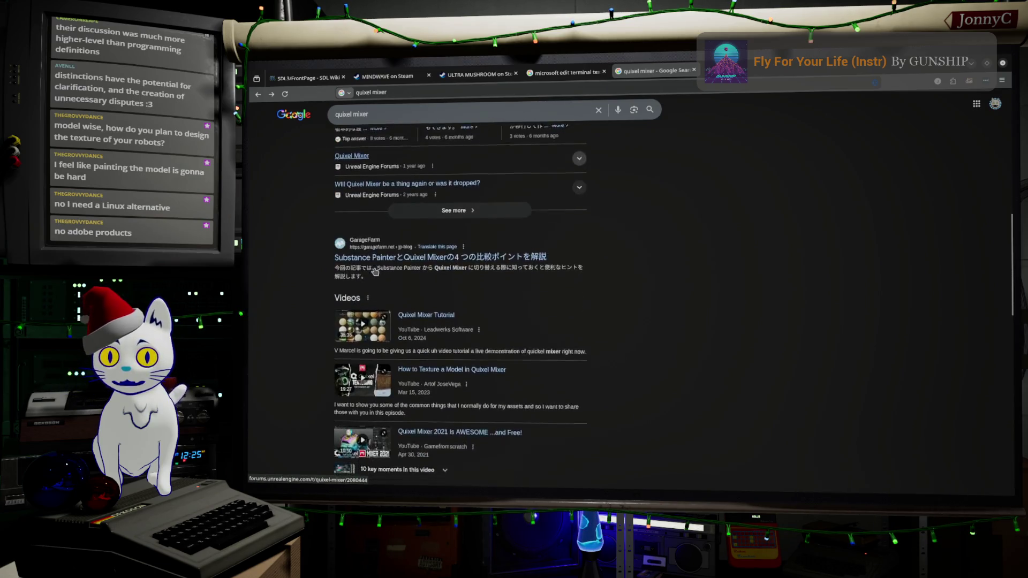
{"action": "scroll", "coordinate": [376, 271], "scroll_direction": "up", "scroll_amount": 7}
{"action": "scroll", "coordinate": [376, 271], "scroll_direction": "up", "scroll_amount": 2}
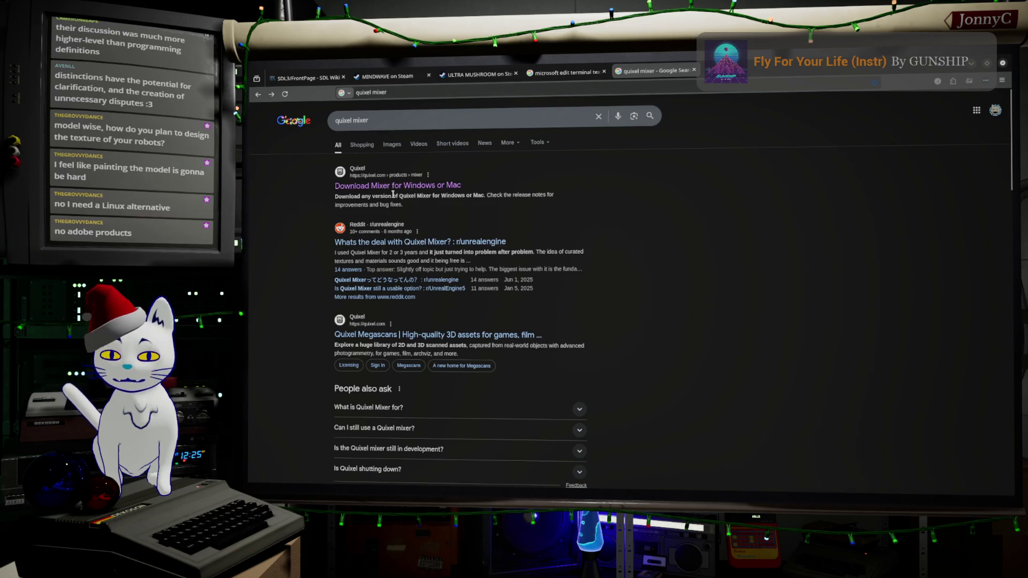
- Visit the Quixel Megascans homepage, then show image results and preview the cube image
{"action": "left_click", "coordinate": [410, 334]}
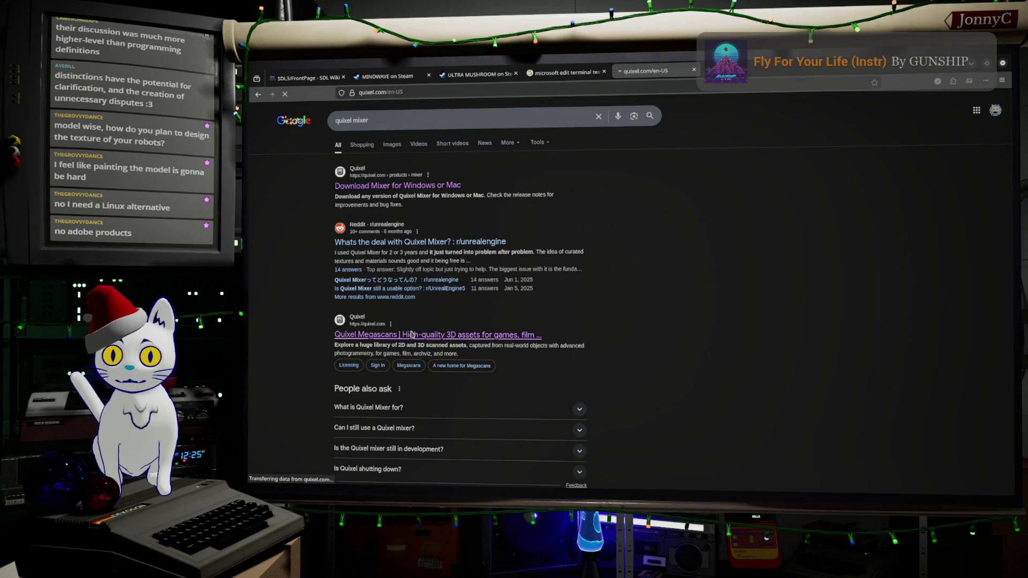
{"action": "scroll", "coordinate": [418, 311], "scroll_direction": "down", "scroll_amount": 4}
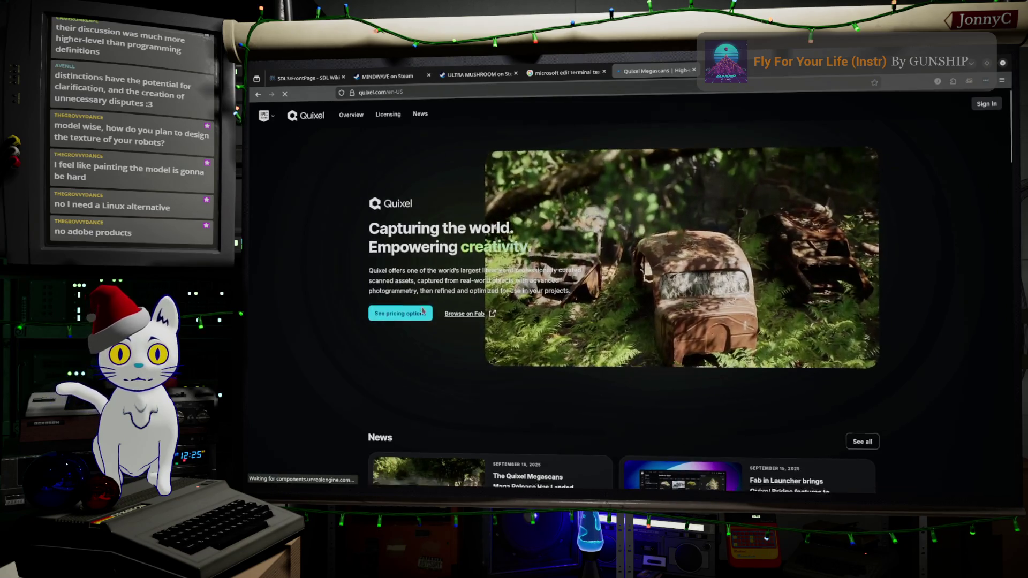
{"action": "scroll", "coordinate": [423, 310], "scroll_direction": "down", "scroll_amount": 7}
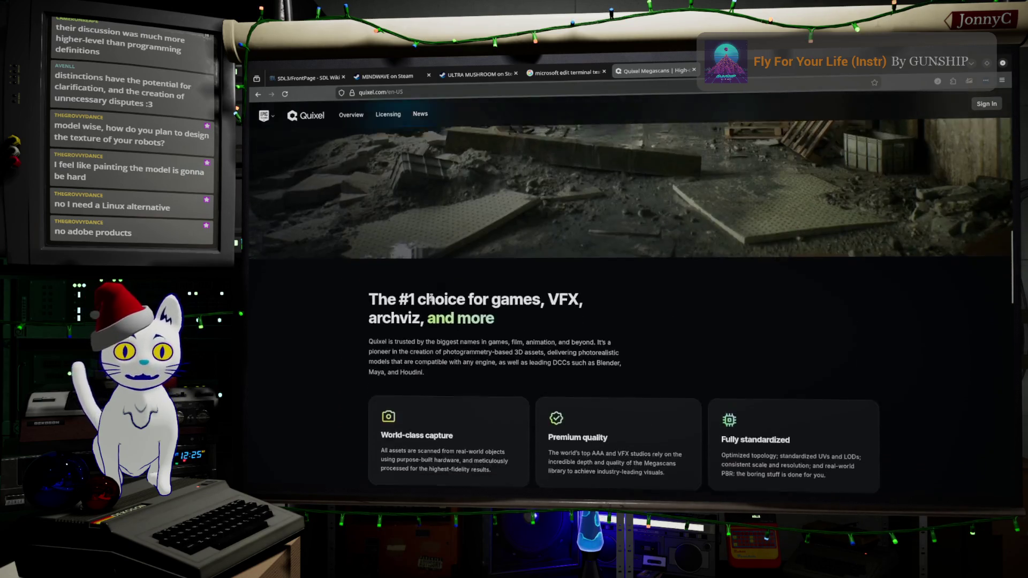
{"action": "left_click", "coordinate": [284, 94]}
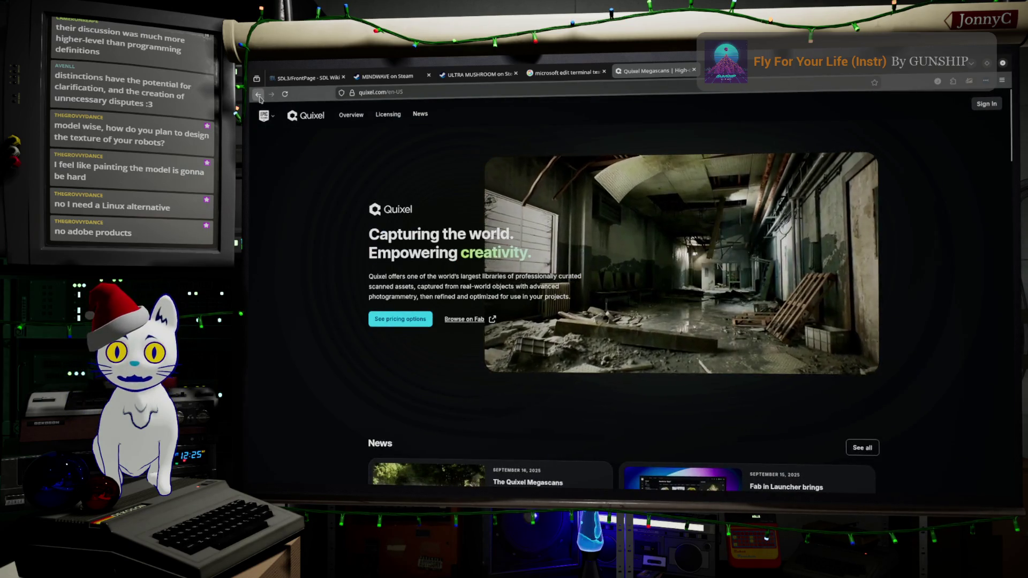
{"action": "left_click", "coordinate": [258, 93]}
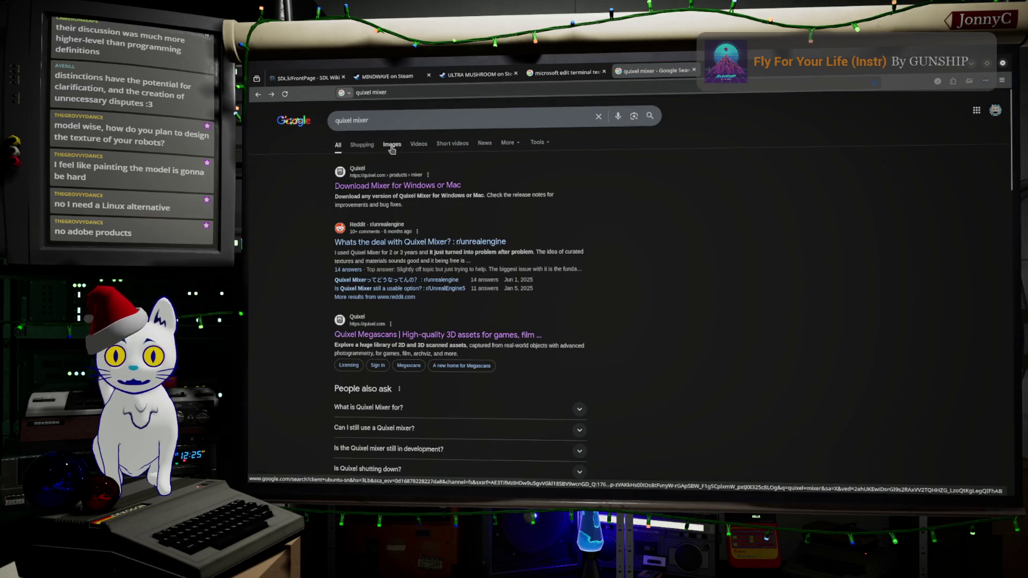
{"action": "left_click", "coordinate": [391, 145]}
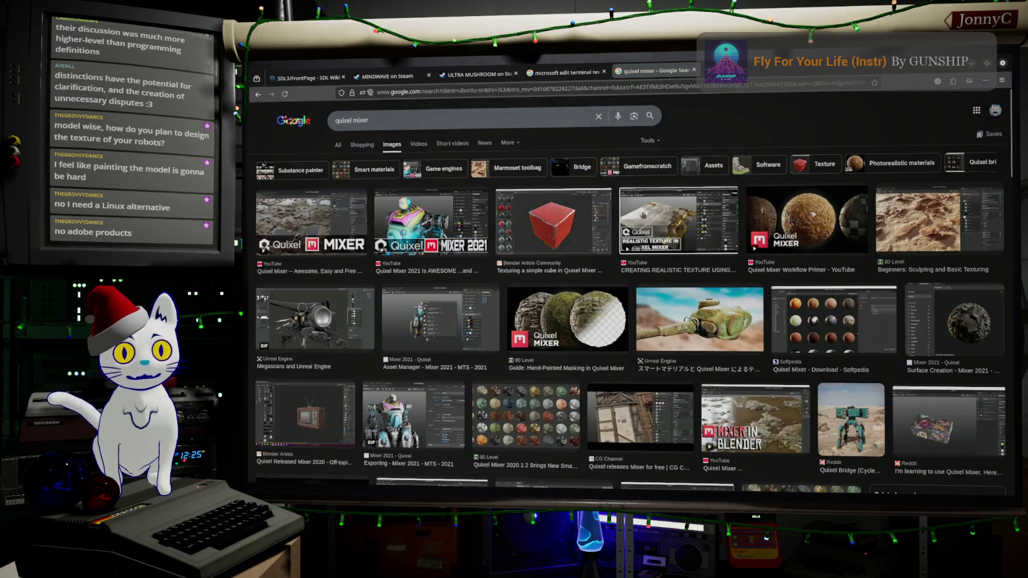
{"action": "left_click", "coordinate": [501, 215]}
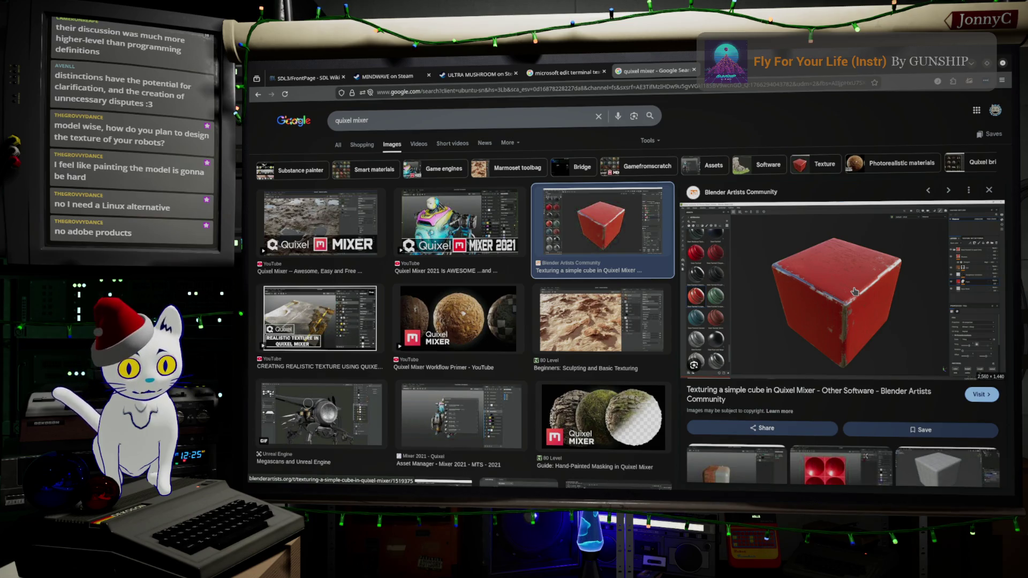
- Close the Texturing a simple cube preview and return to All web results for 'quixel mixer'
{"action": "left_click", "coordinate": [570, 114]}
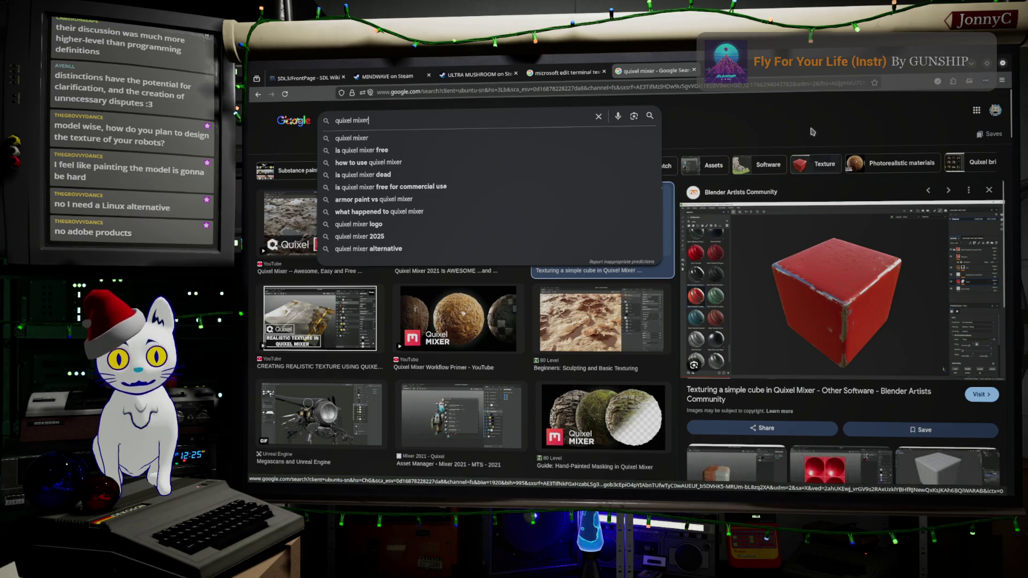
{"action": "left_click", "coordinate": [814, 107]}
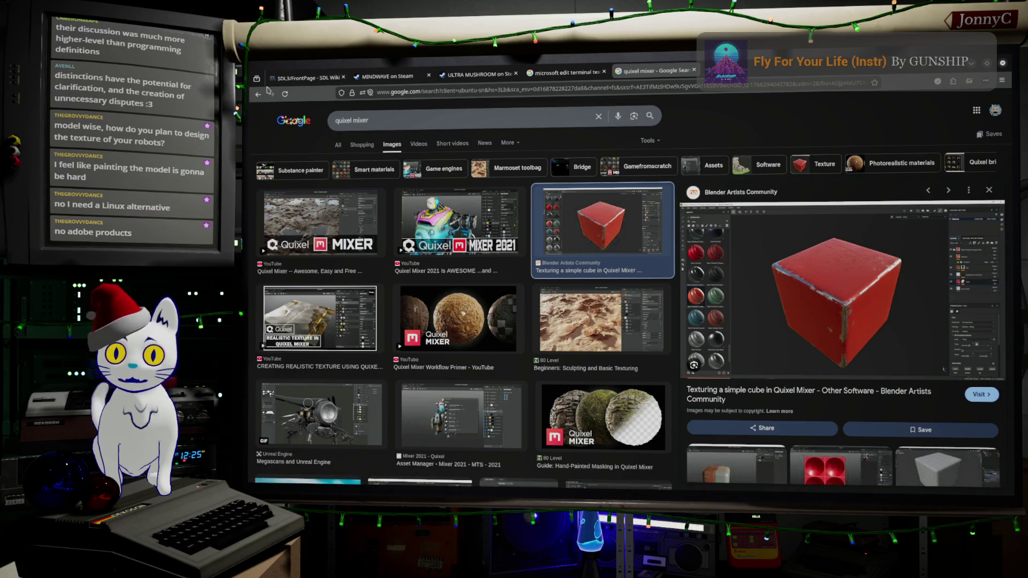
{"action": "left_click", "coordinate": [260, 96]}
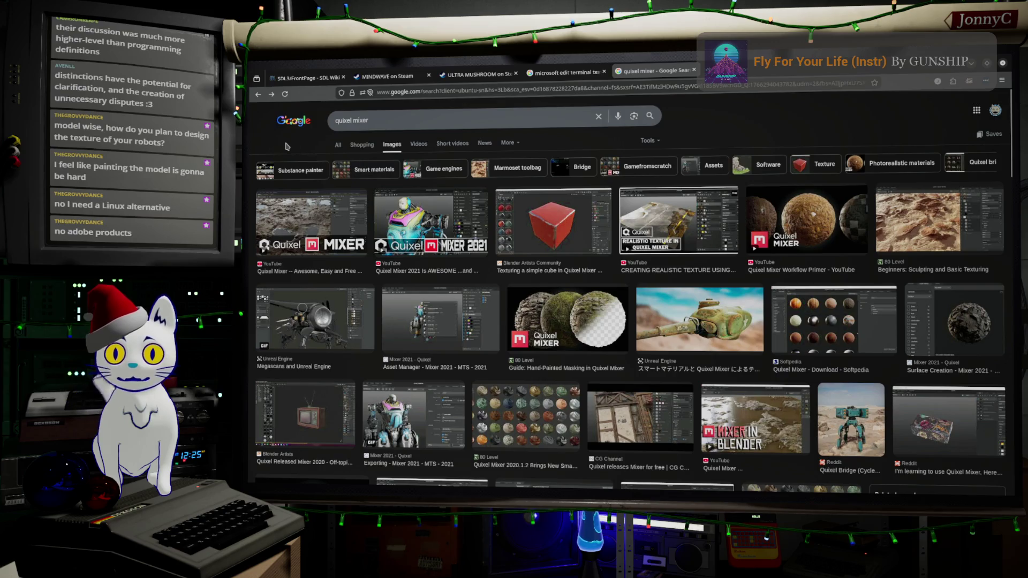
{"action": "left_click", "coordinate": [335, 144]}
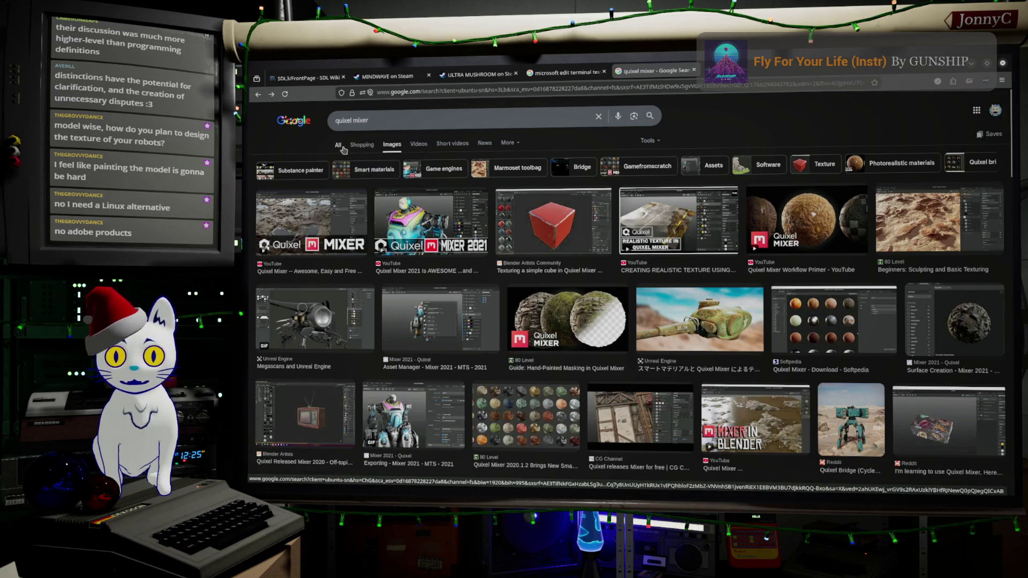
{"action": "scroll", "coordinate": [424, 208], "scroll_direction": "down", "scroll_amount": 3}
- Browse the 'quixel mixer' results, including the Reddit thread, then select 'mixer' in the query
{"action": "scroll", "coordinate": [424, 207], "scroll_direction": "down", "scroll_amount": 4}
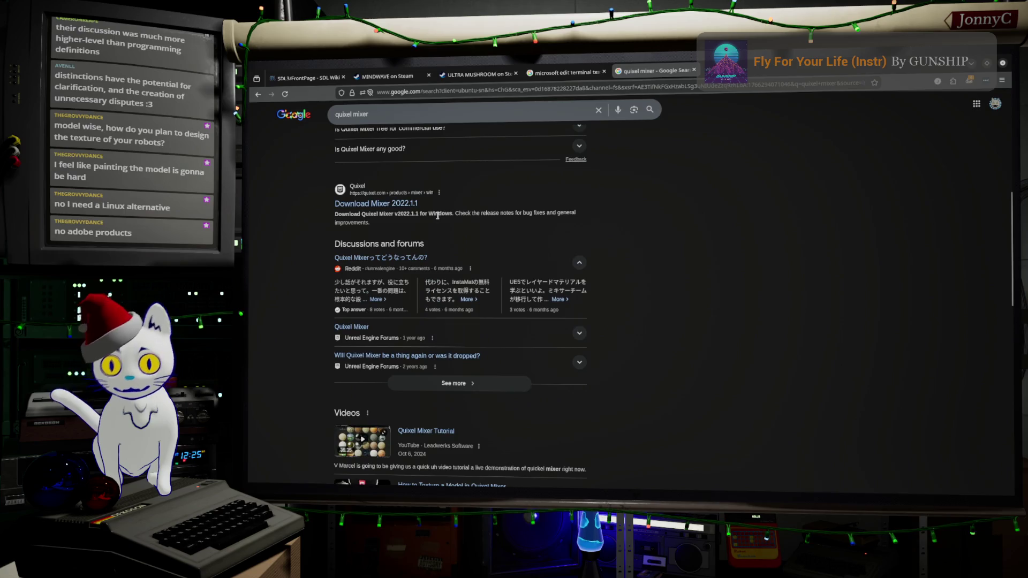
{"action": "scroll", "coordinate": [437, 215], "scroll_direction": "down", "scroll_amount": 5}
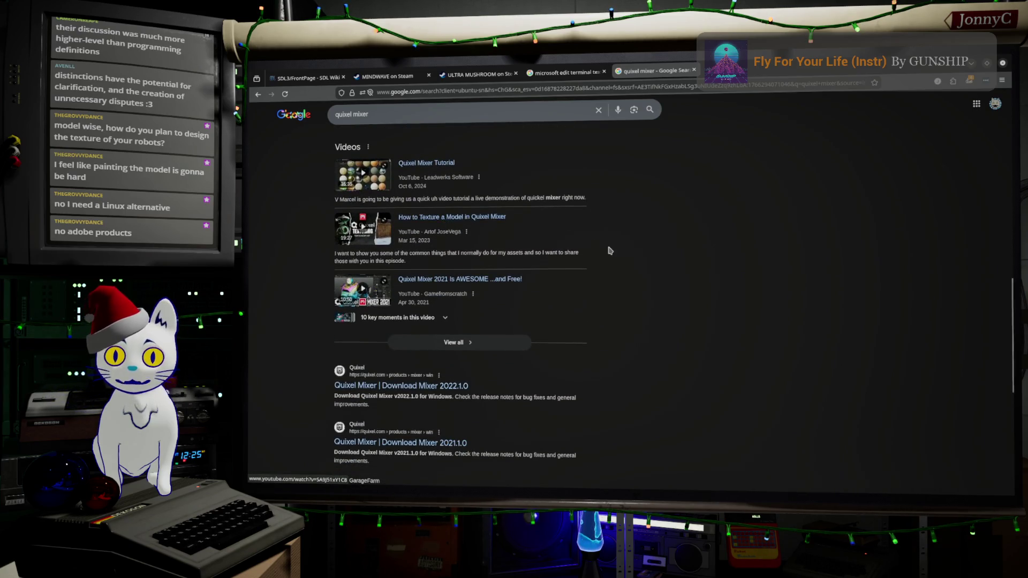
{"action": "scroll", "coordinate": [609, 250], "scroll_direction": "down", "scroll_amount": 3}
{"action": "scroll", "coordinate": [610, 251], "scroll_direction": "down", "scroll_amount": 1}
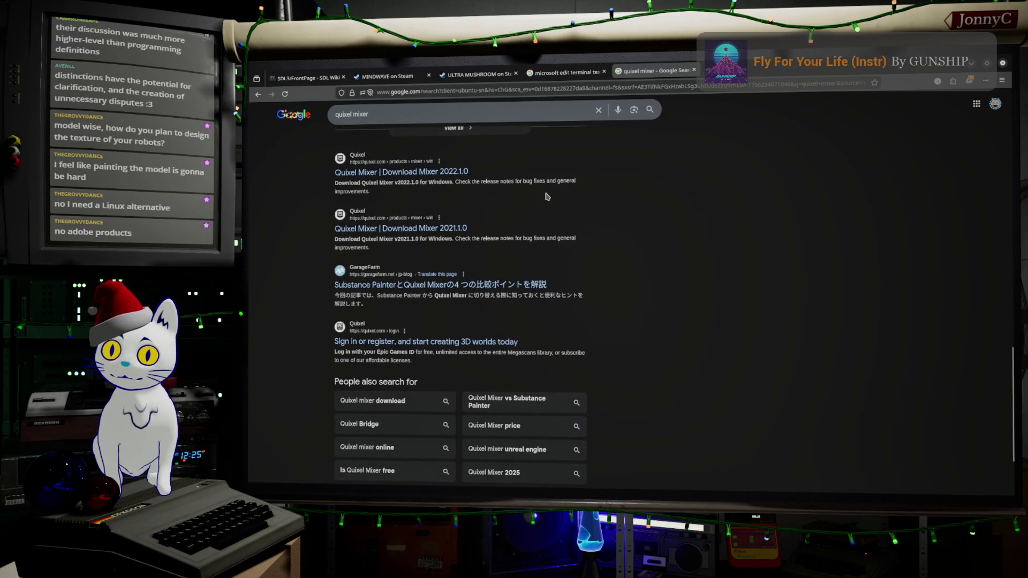
{"action": "scroll", "coordinate": [545, 213], "scroll_direction": "up", "scroll_amount": 4}
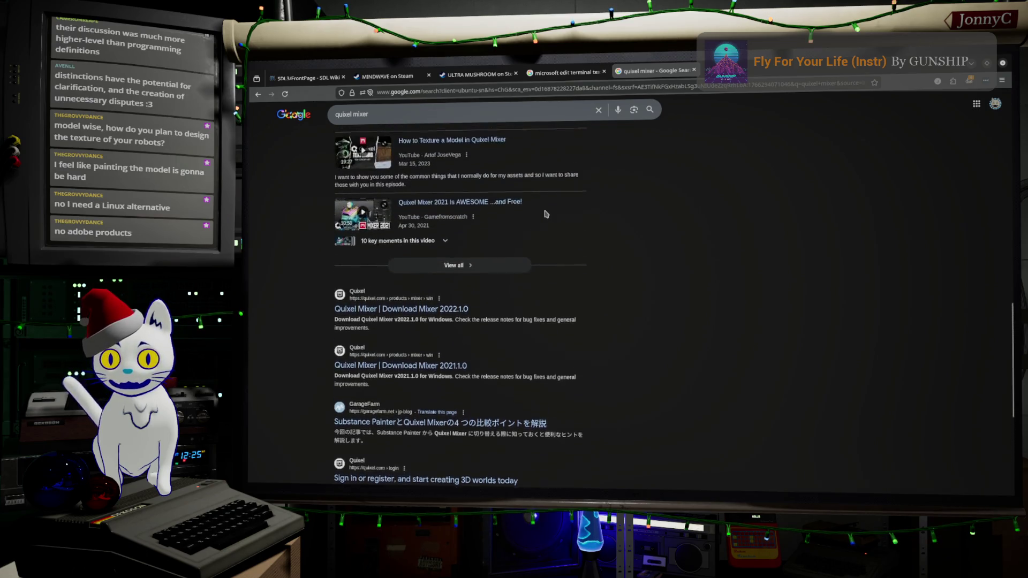
{"action": "scroll", "coordinate": [545, 214], "scroll_direction": "up", "scroll_amount": 10}
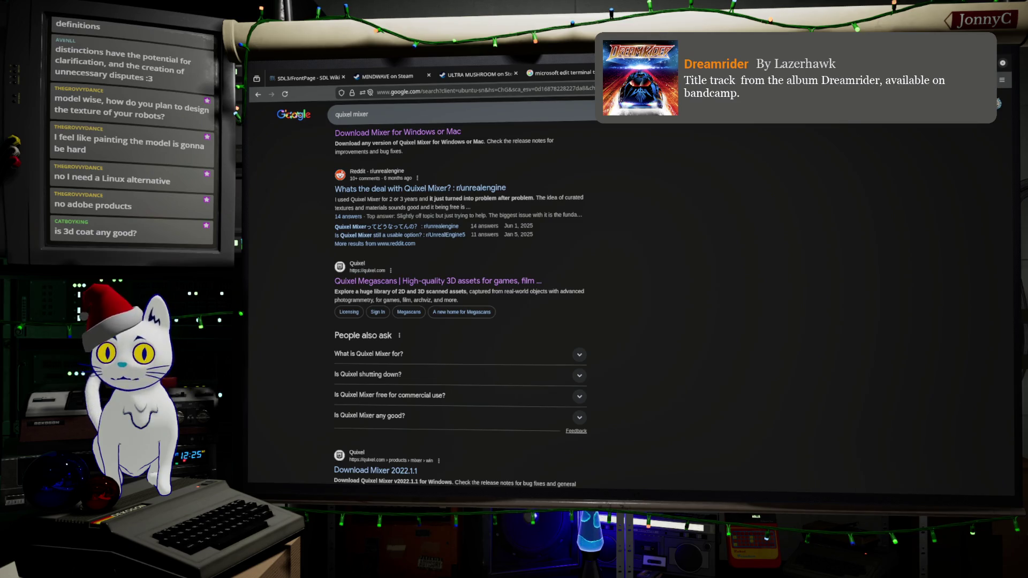
{"action": "double_click", "coordinate": [385, 116]}
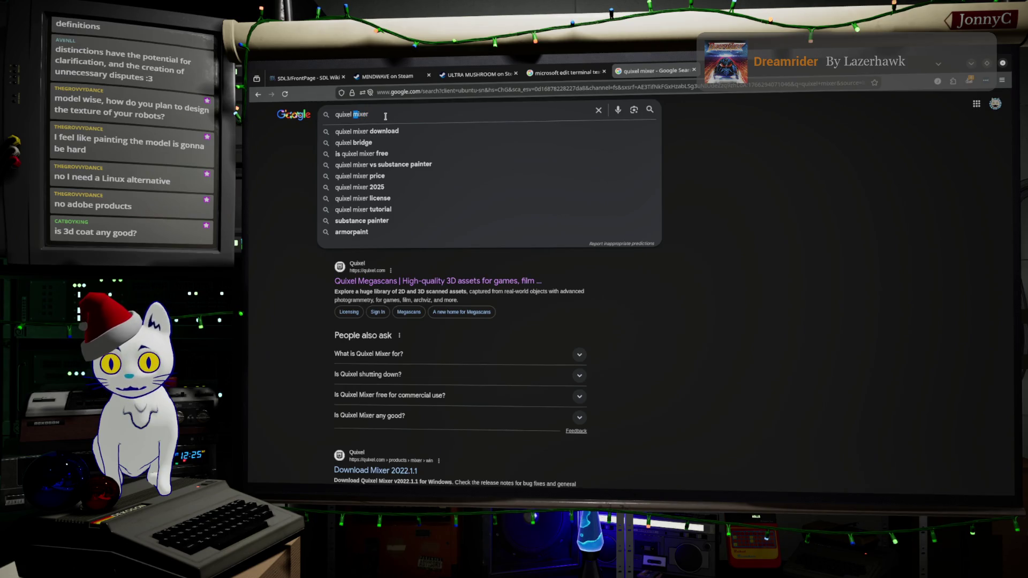
- Search for '3d coat' and scroll through the 3DCoat homepage with its Christmas sale
{"action": "key", "text": "Down"}
{"action": "key", "text": "Down"}
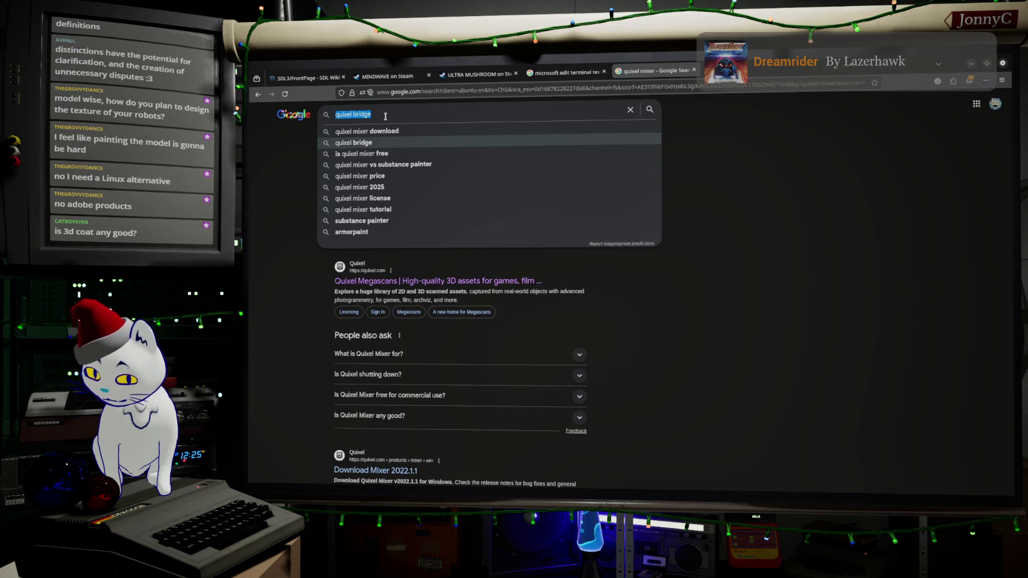
{"action": "type", "text": "3d coat"}
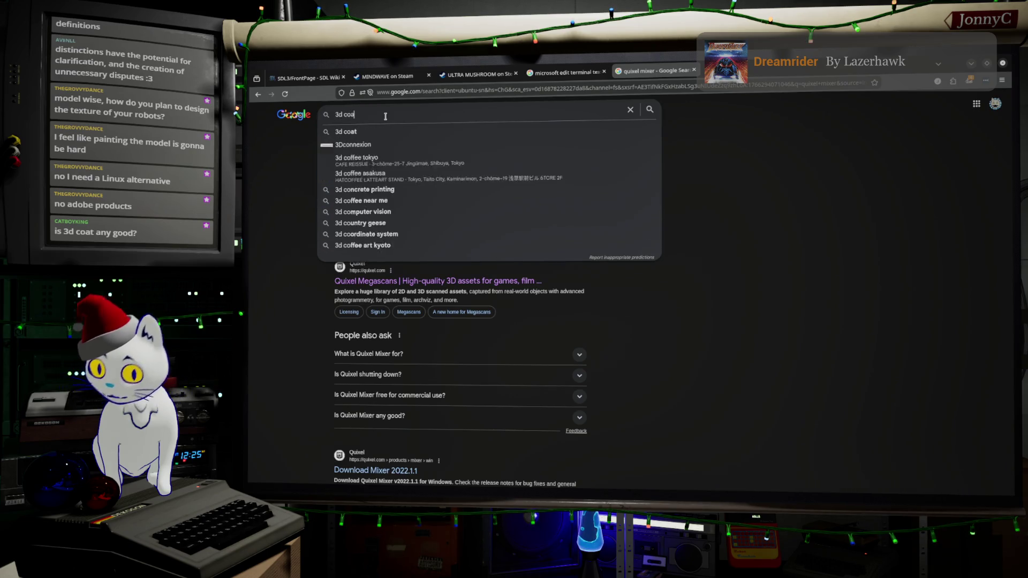
{"action": "key", "text": "Return"}
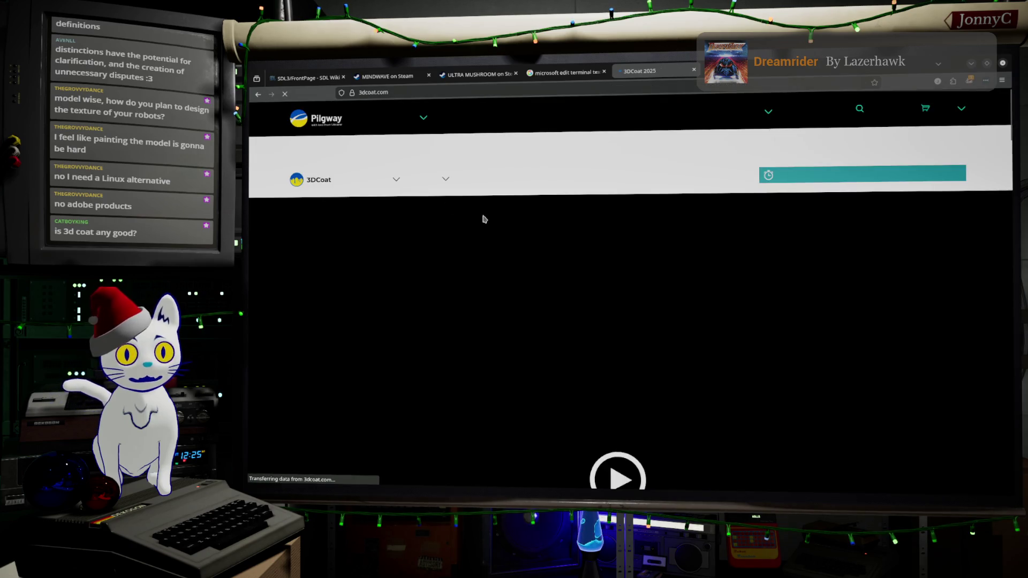
{"action": "scroll", "coordinate": [494, 217], "scroll_direction": "down", "scroll_amount": 3}
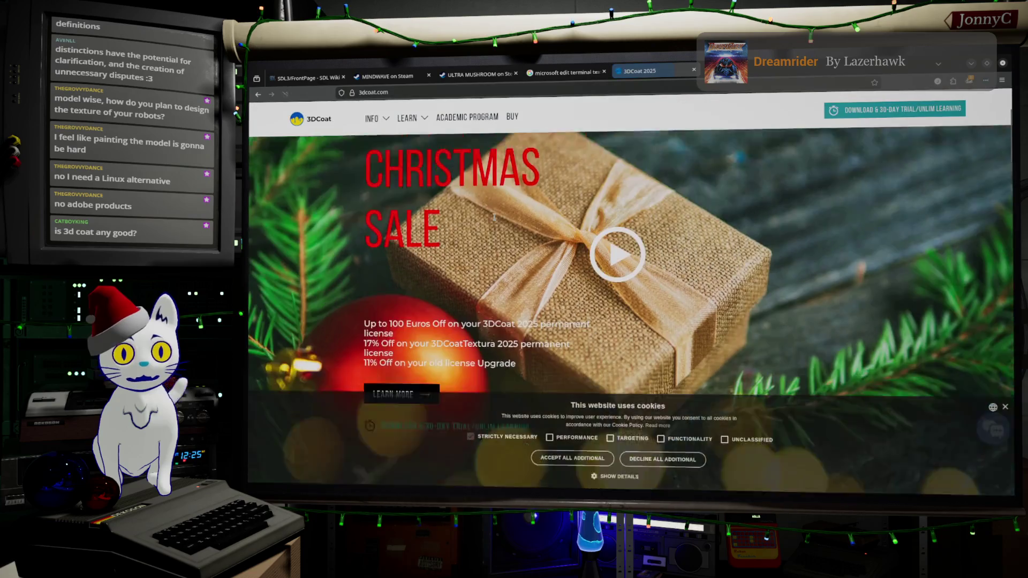
{"action": "scroll", "coordinate": [493, 217], "scroll_direction": "down", "scroll_amount": 5}
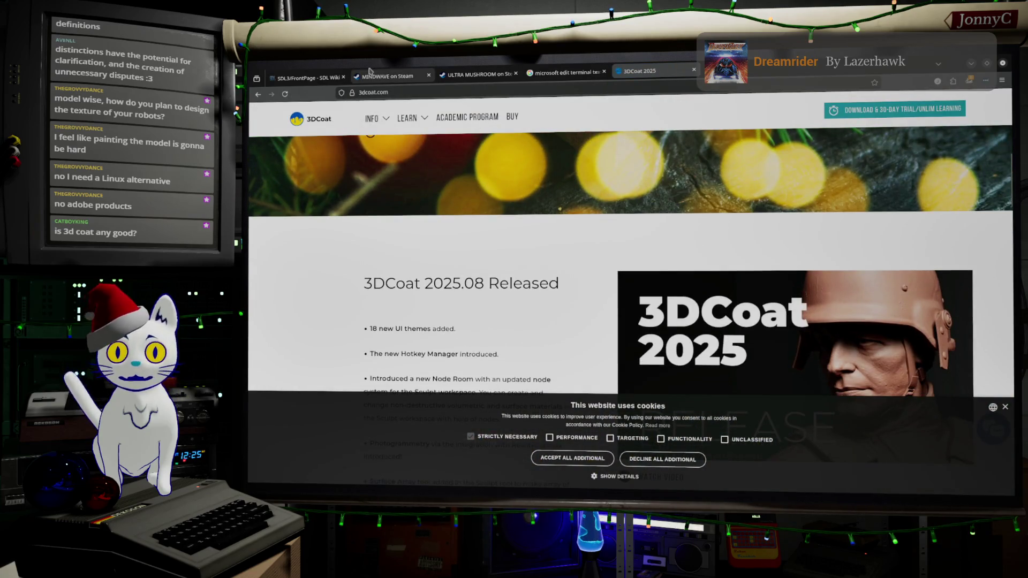
{"action": "scroll", "coordinate": [428, 177], "scroll_direction": "up", "scroll_amount": 8}
- Switch to the ULTRA MUSHROOM Steam store tab and focus its store search box
{"action": "left_click", "coordinate": [463, 90]}
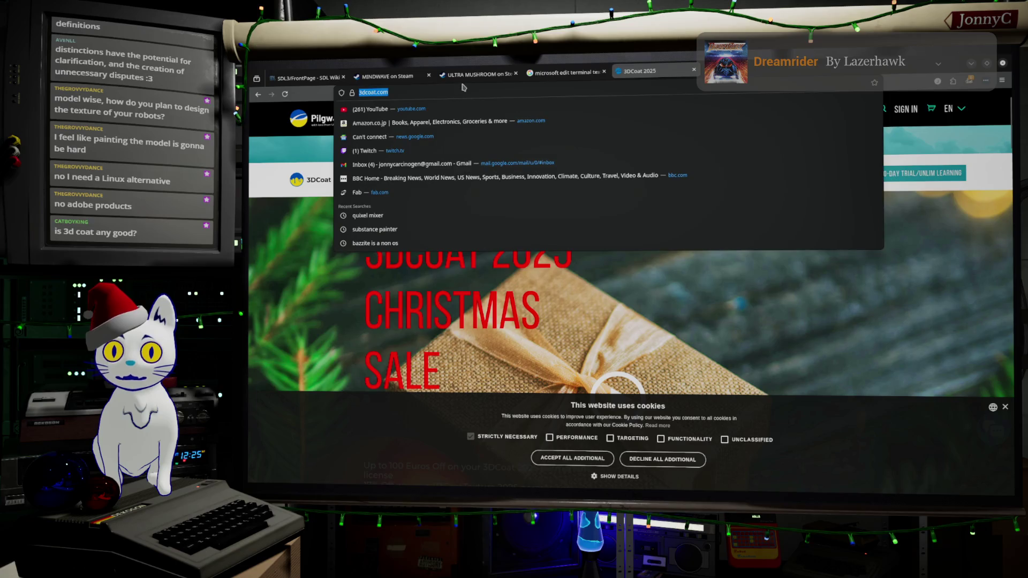
{"action": "left_click", "coordinate": [467, 74]}
{"action": "left_click", "coordinate": [793, 102]}
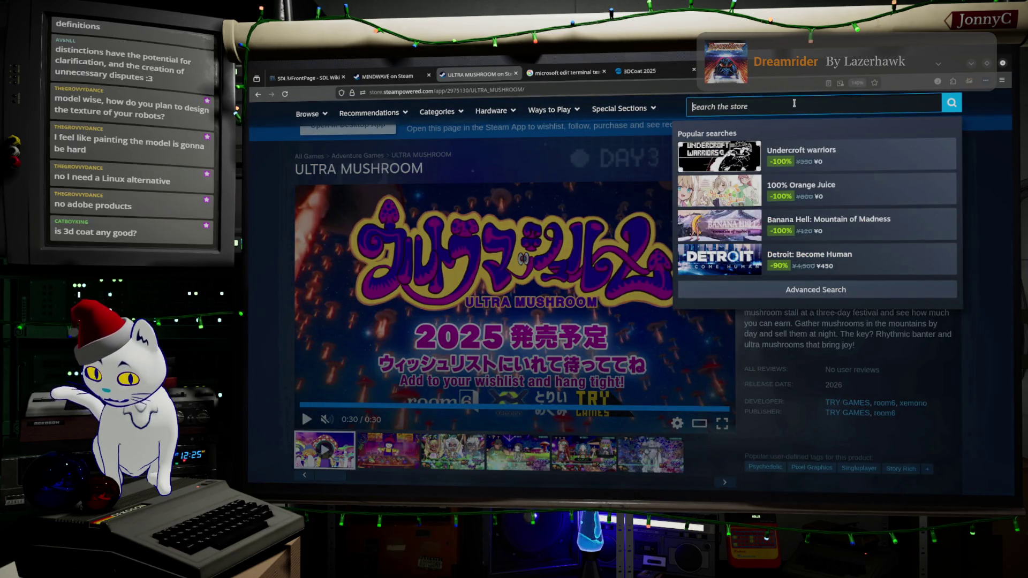
- Search Steam for '3d coat' and browse the 29 results, led by 3D Coat Demo
{"action": "type", "text": "3d coat"}
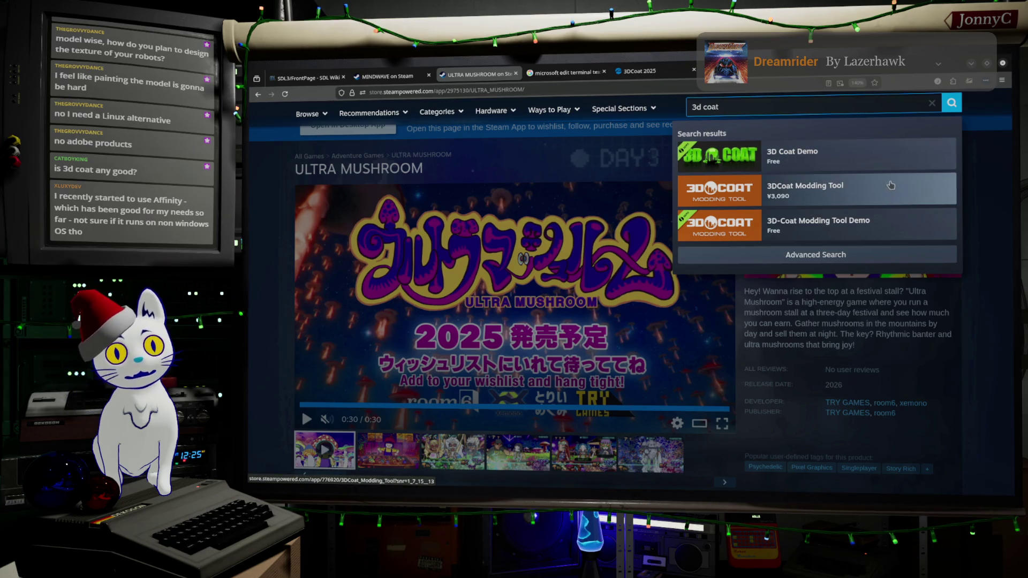
{"action": "left_click", "coordinate": [866, 260]}
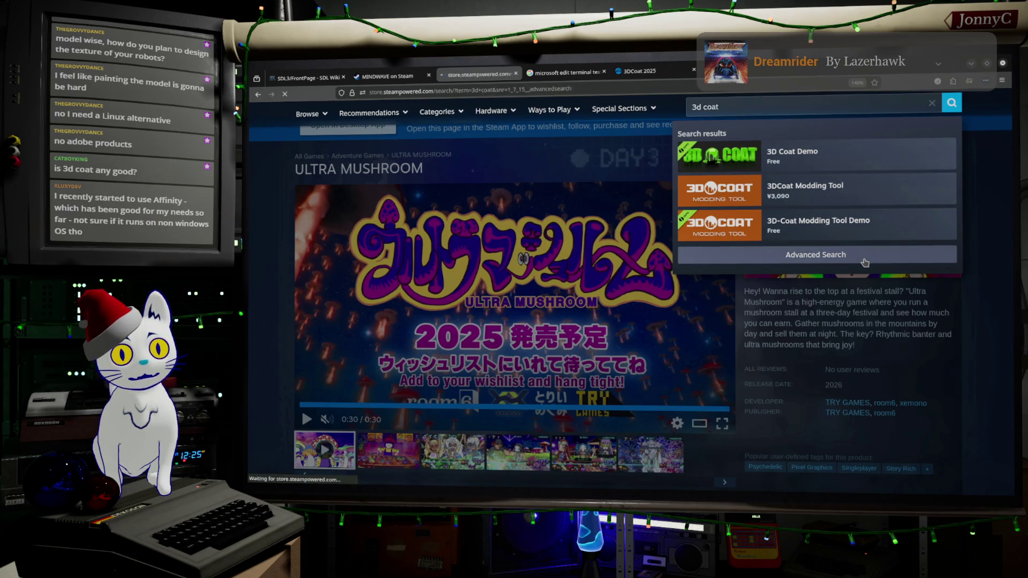
{"action": "scroll", "coordinate": [569, 315], "scroll_direction": "down", "scroll_amount": 3}
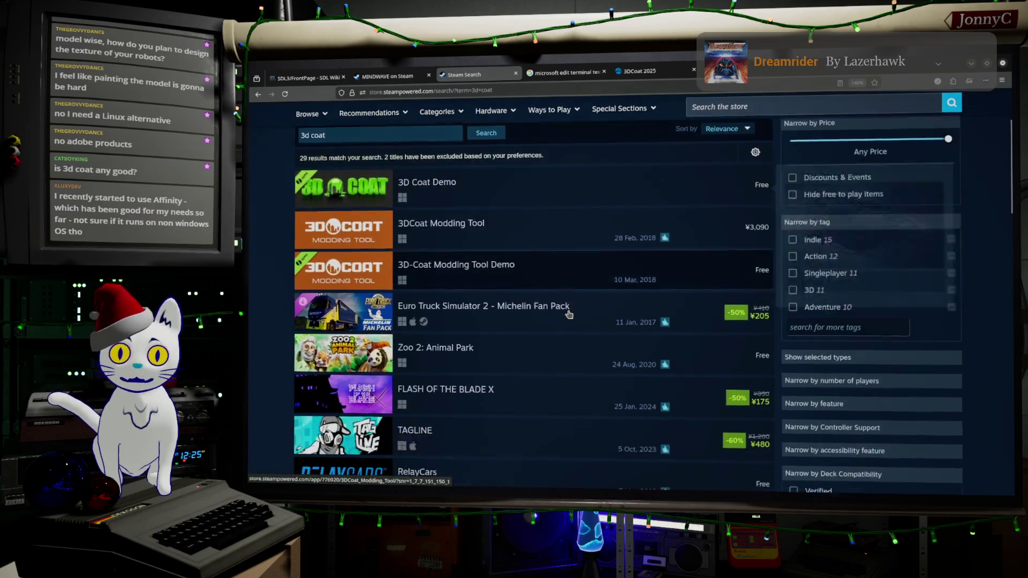
{"action": "scroll", "coordinate": [569, 314], "scroll_direction": "down", "scroll_amount": 1}
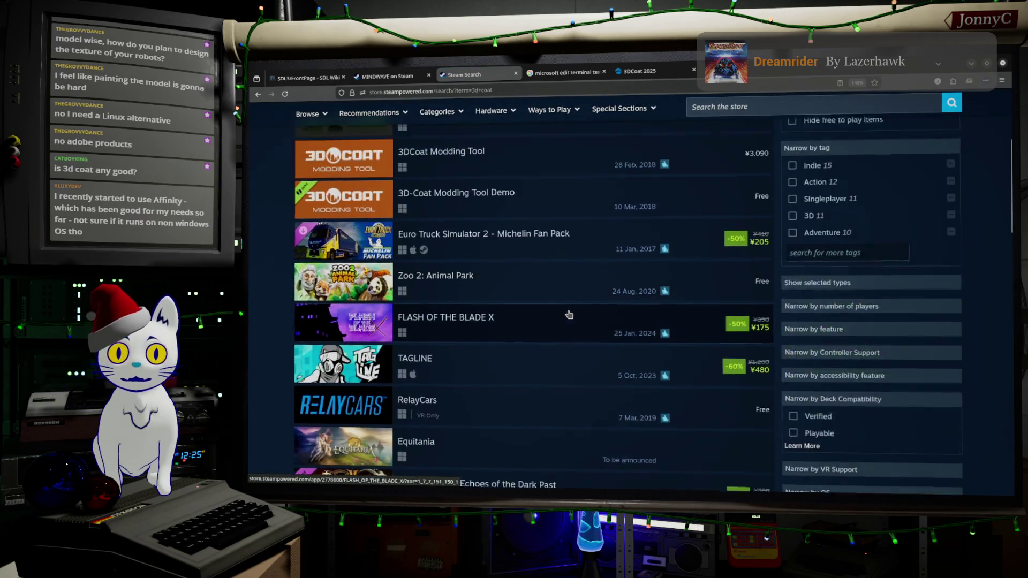
{"action": "scroll", "coordinate": [402, 284], "scroll_direction": "up", "scroll_amount": 3}
{"action": "mouse_move", "coordinate": [406, 284]}
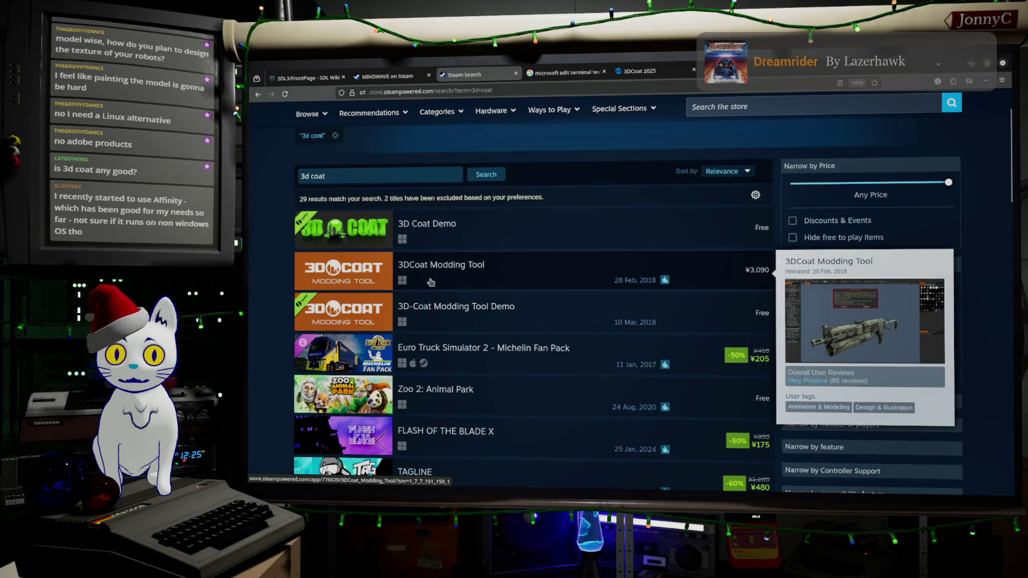
{"action": "scroll", "coordinate": [431, 283], "scroll_direction": "down", "scroll_amount": 10}
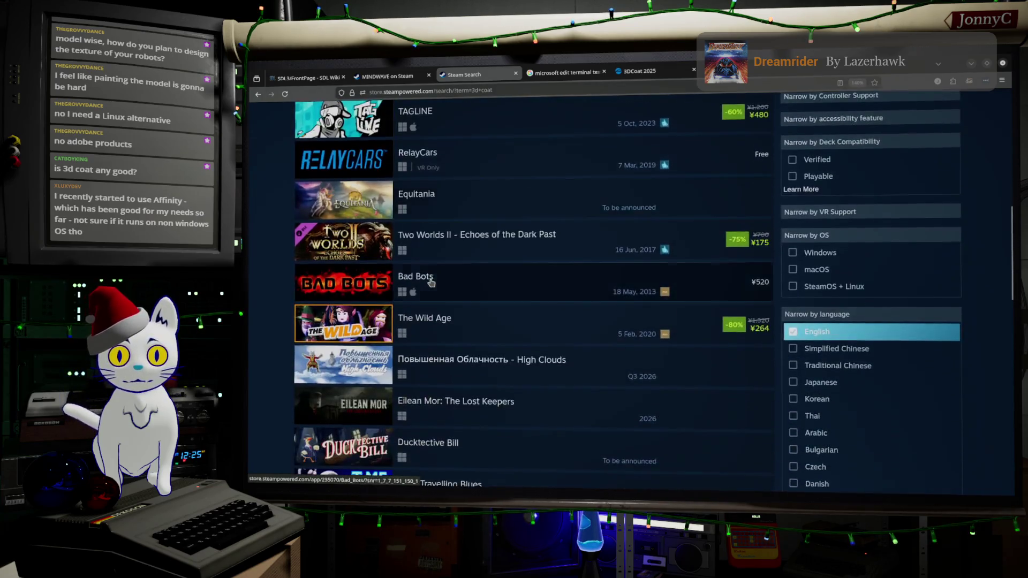
{"action": "scroll", "coordinate": [429, 283], "scroll_direction": "up", "scroll_amount": 10}
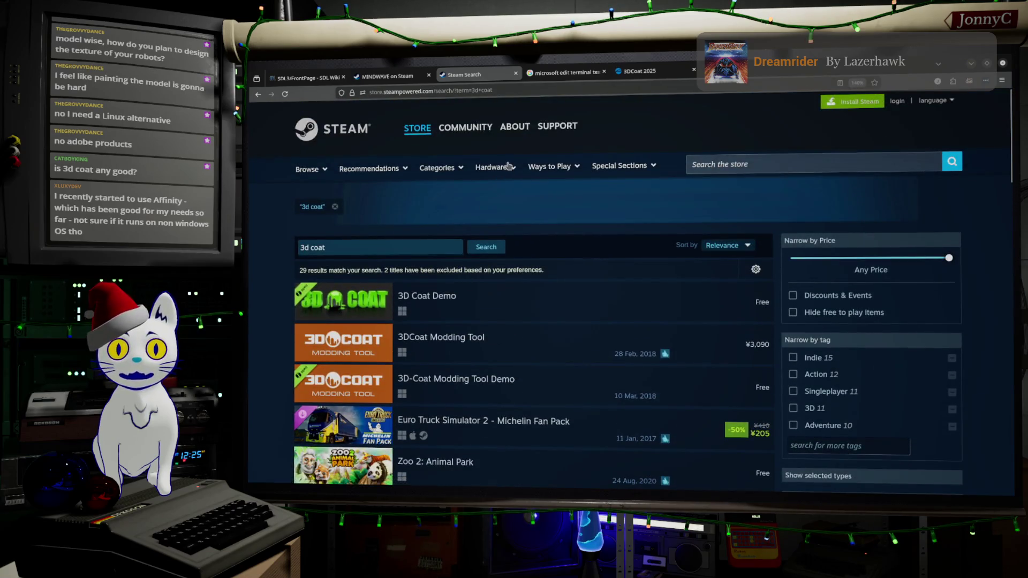
{"action": "left_click", "coordinate": [555, 86]}
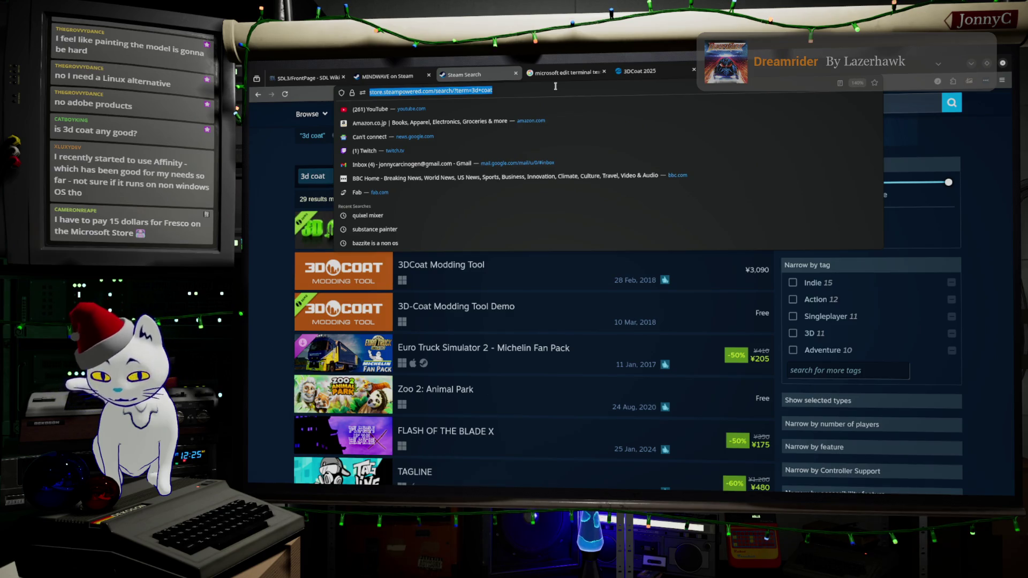
- Search Google for 'marmoset toolbag' and scroll through the results
{"action": "type", "text": "marmost"}
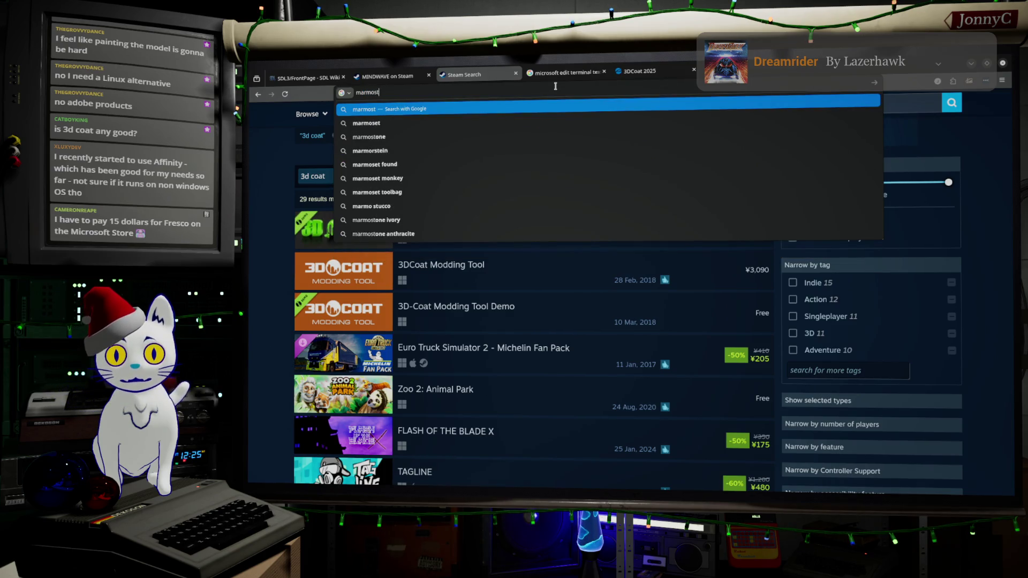
{"action": "key", "text": "BackSpace"}
{"action": "key", "text": "Down"}
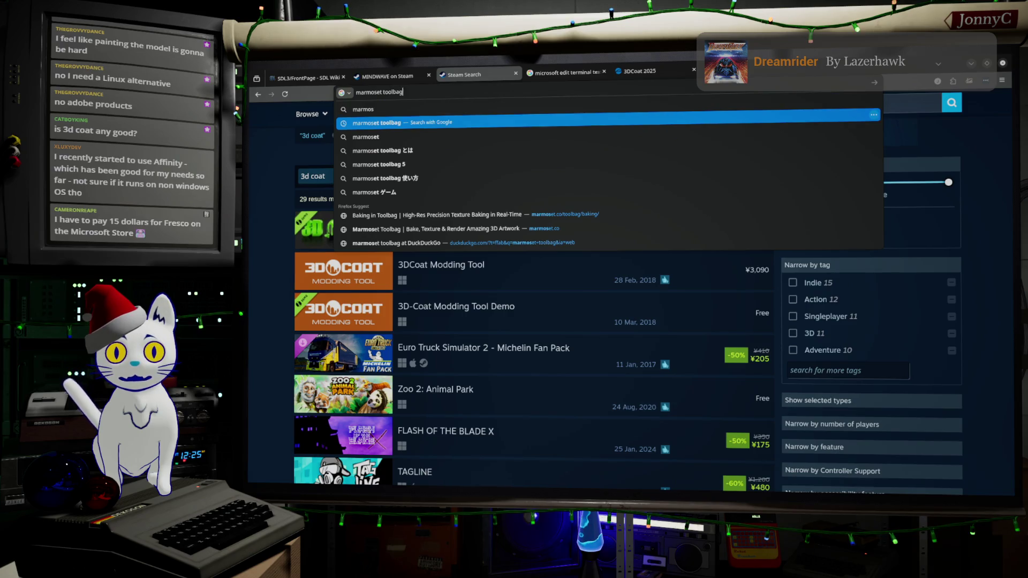
{"action": "key", "text": "Return"}
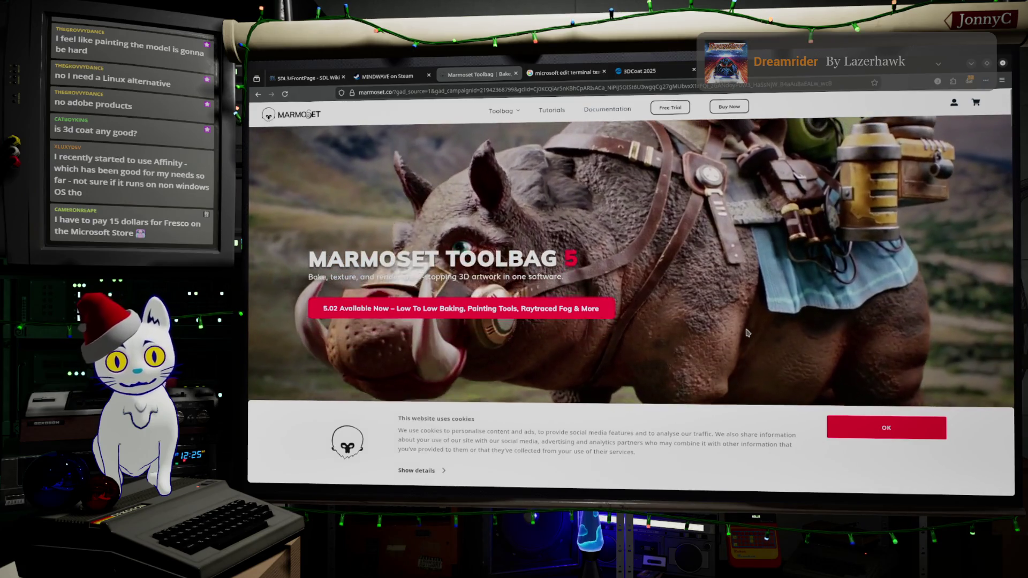
{"action": "scroll", "coordinate": [747, 332], "scroll_direction": "down", "scroll_amount": 4}
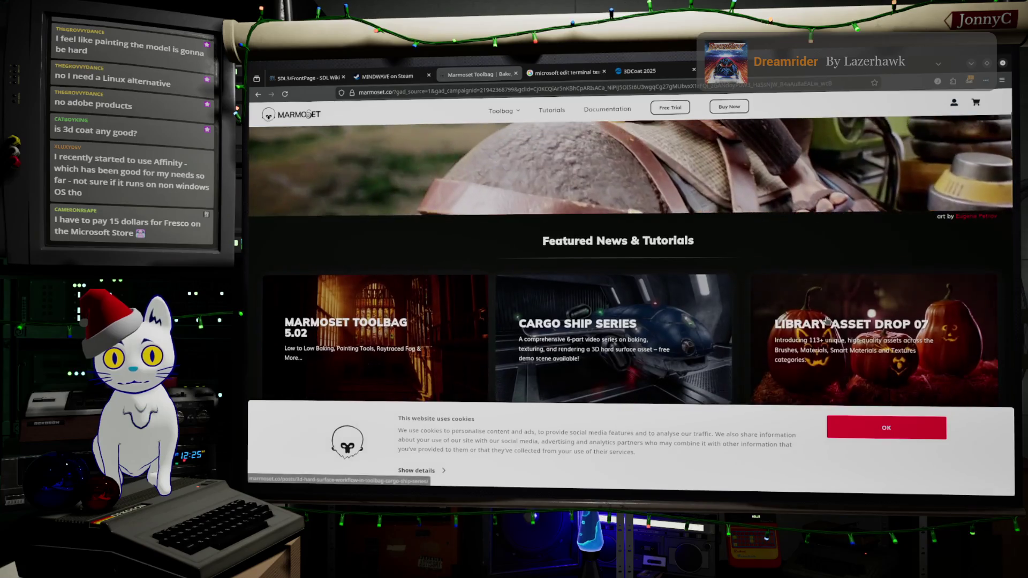
{"action": "scroll", "coordinate": [827, 320], "scroll_direction": "down", "scroll_amount": 2}
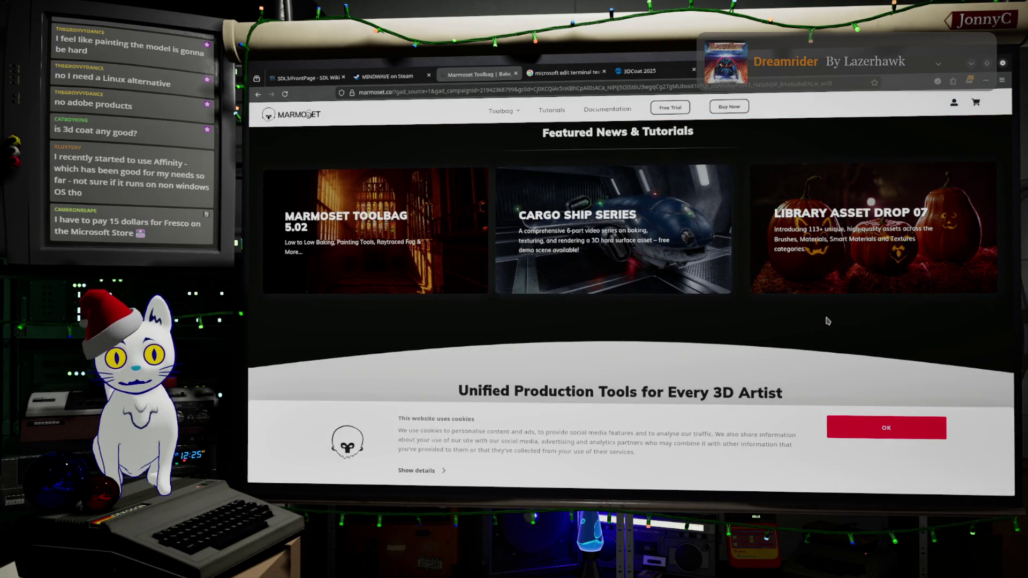
{"action": "scroll", "coordinate": [827, 320], "scroll_direction": "down", "scroll_amount": 5}
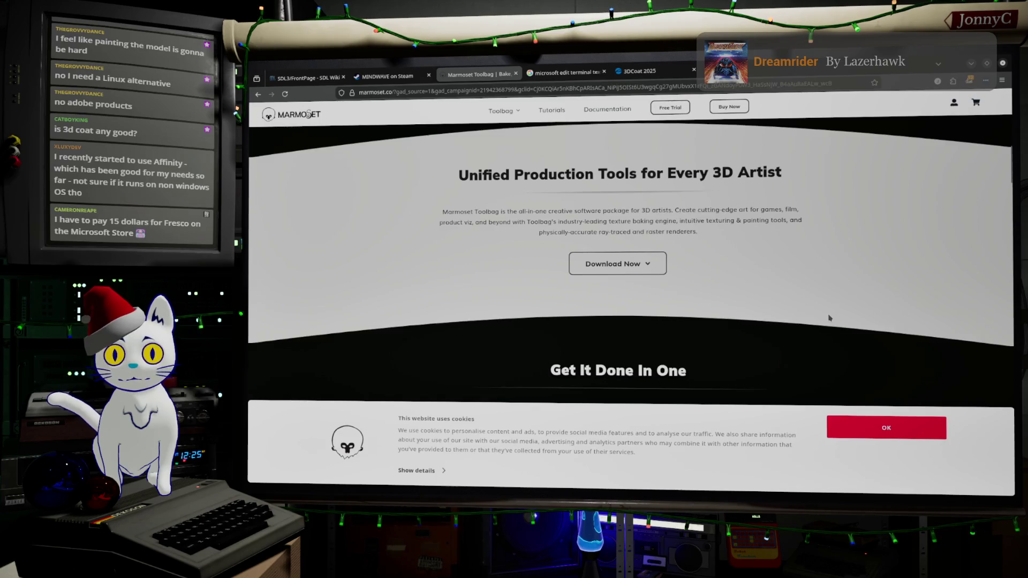
{"action": "scroll", "coordinate": [828, 318], "scroll_direction": "down", "scroll_amount": 4}
{"action": "scroll", "coordinate": [828, 318], "scroll_direction": "up", "scroll_amount": 5}
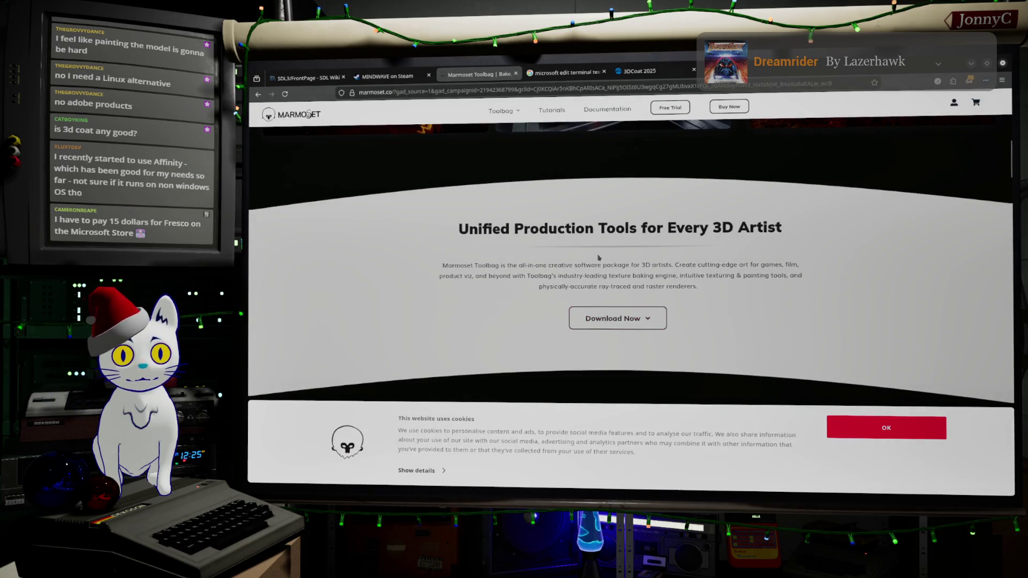
- Open Toolbag's download info and scroll to the $18.99/month and $399 license prices
{"action": "left_click", "coordinate": [639, 317]}
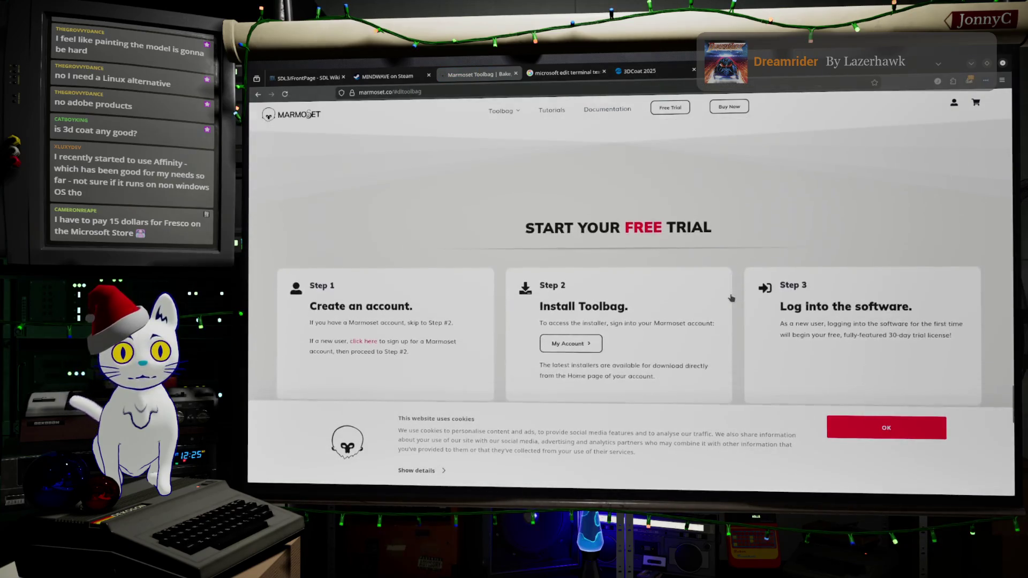
{"action": "scroll", "coordinate": [730, 299], "scroll_direction": "down", "scroll_amount": 2}
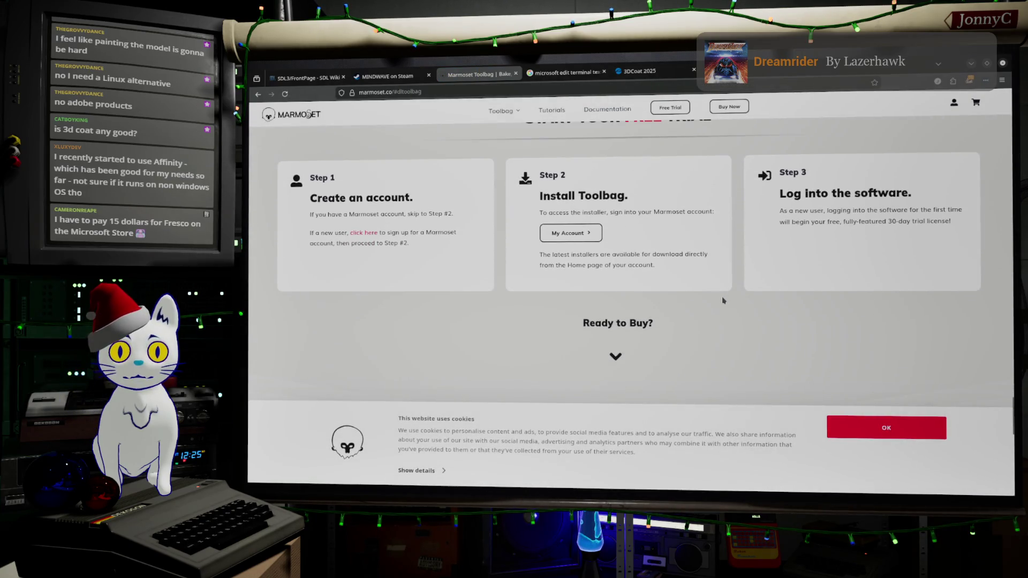
{"action": "scroll", "coordinate": [723, 298], "scroll_direction": "down", "scroll_amount": 3}
{"action": "scroll", "coordinate": [723, 300], "scroll_direction": "down", "scroll_amount": 2}
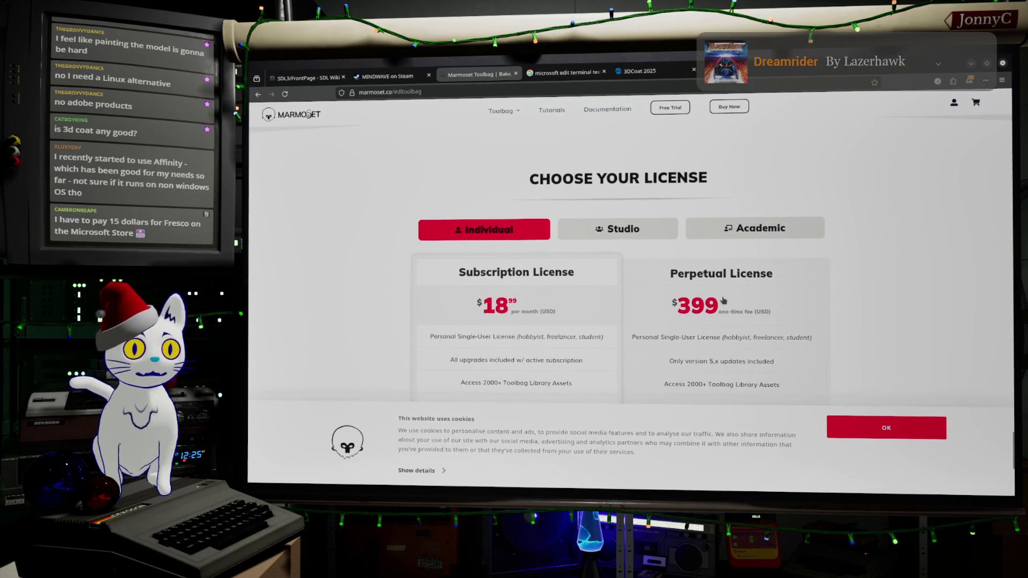
{"action": "scroll", "coordinate": [732, 312], "scroll_direction": "down", "scroll_amount": 1}
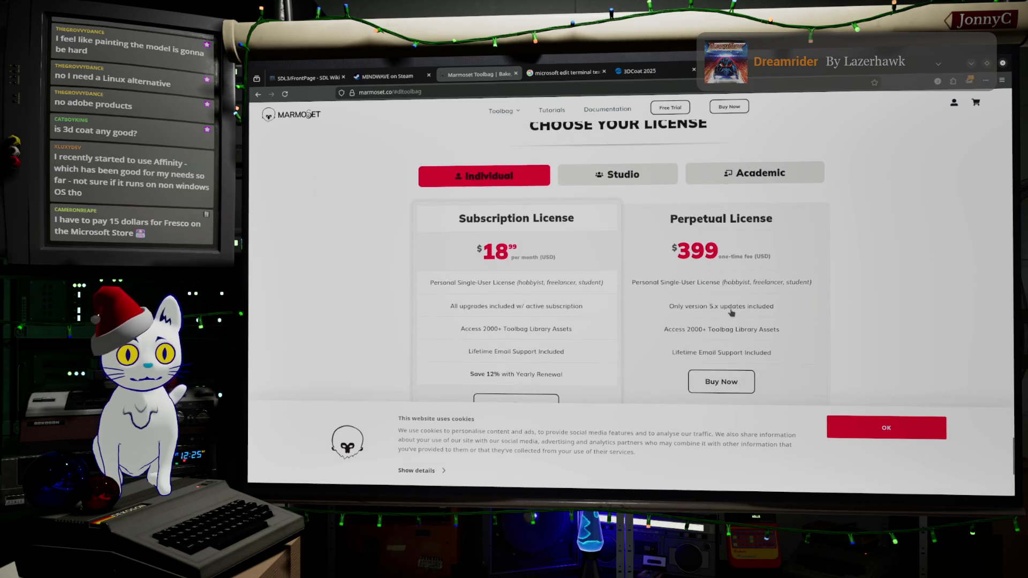
{"action": "scroll", "coordinate": [731, 313], "scroll_direction": "down", "scroll_amount": 2}
{"action": "scroll", "coordinate": [731, 313], "scroll_direction": "down", "scroll_amount": 2}
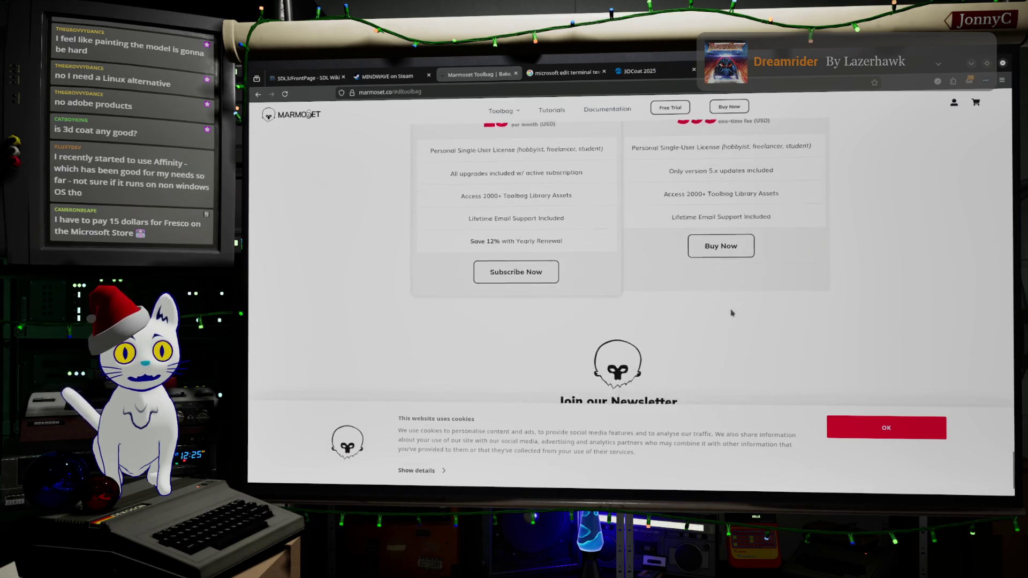
{"action": "scroll", "coordinate": [727, 311], "scroll_direction": "up", "scroll_amount": 4}
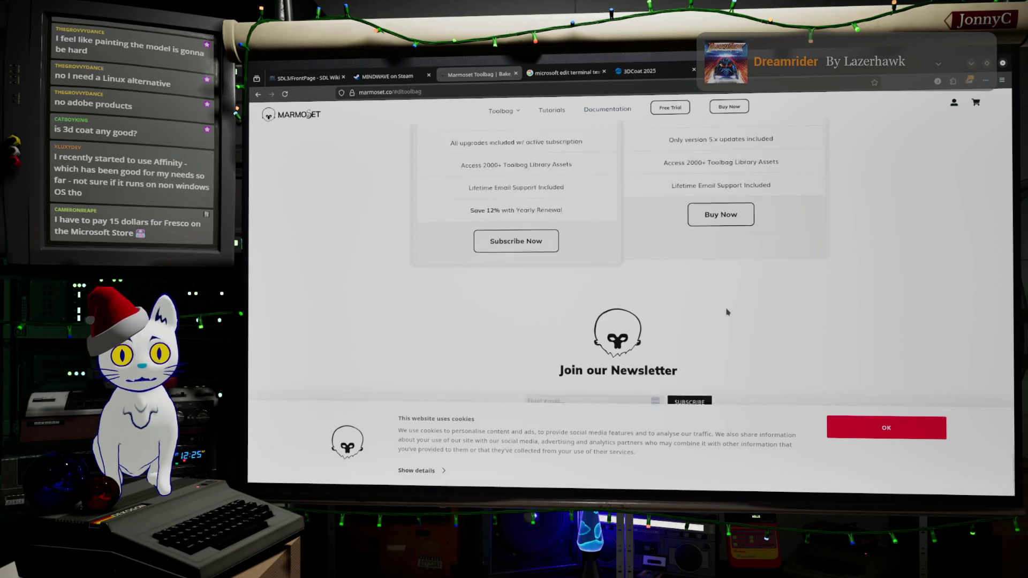
{"action": "left_click", "coordinate": [402, 93]}
- Search Google for 'marmoset toolbag linux?' to check whether Toolbag supports Linux
{"action": "type", "text": "marmost"}
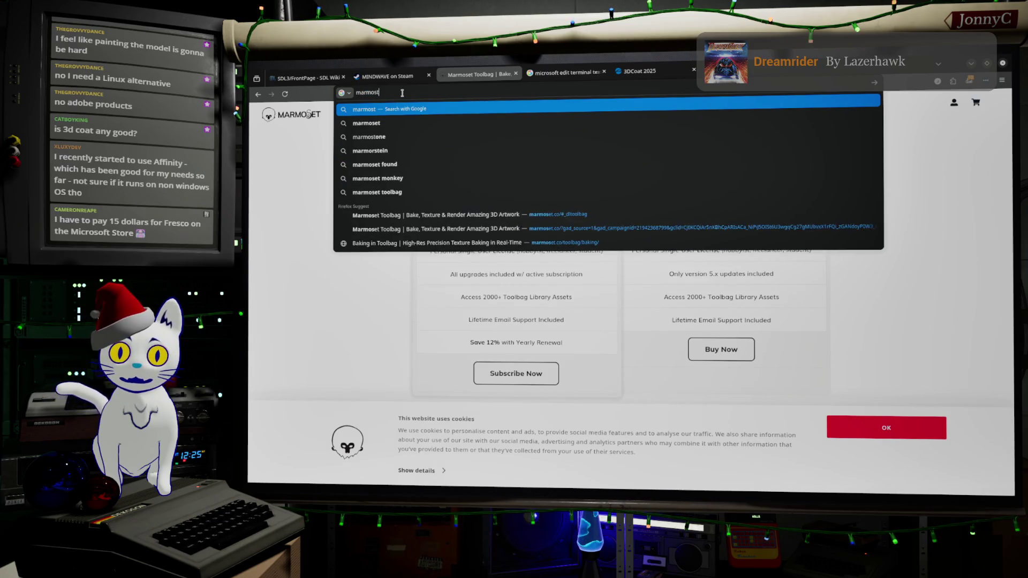
{"action": "key", "text": "BackSpace"}
{"action": "key", "text": "BackSpace"}
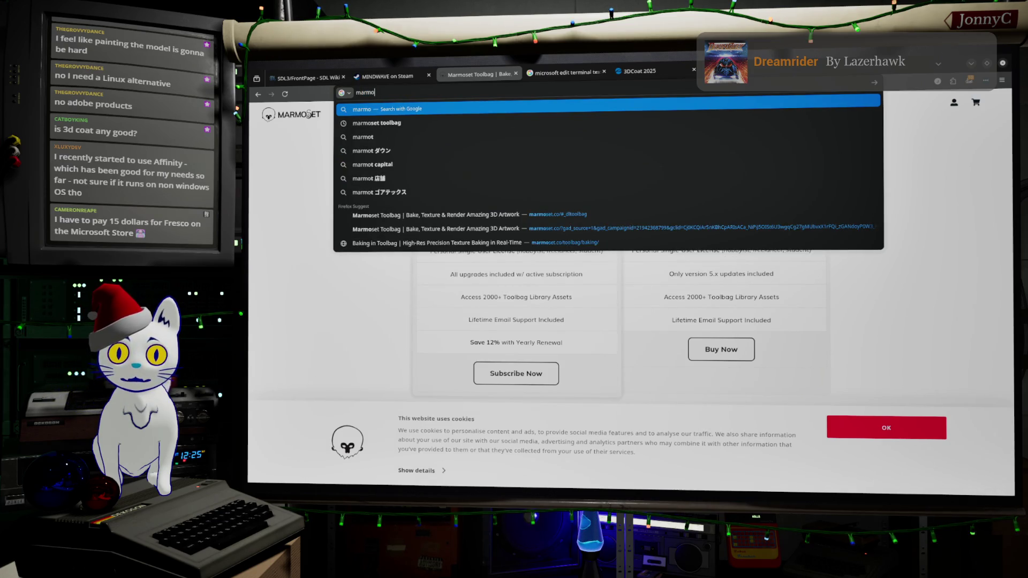
{"action": "key", "text": "Down"}
{"action": "type", "text": "lin"}
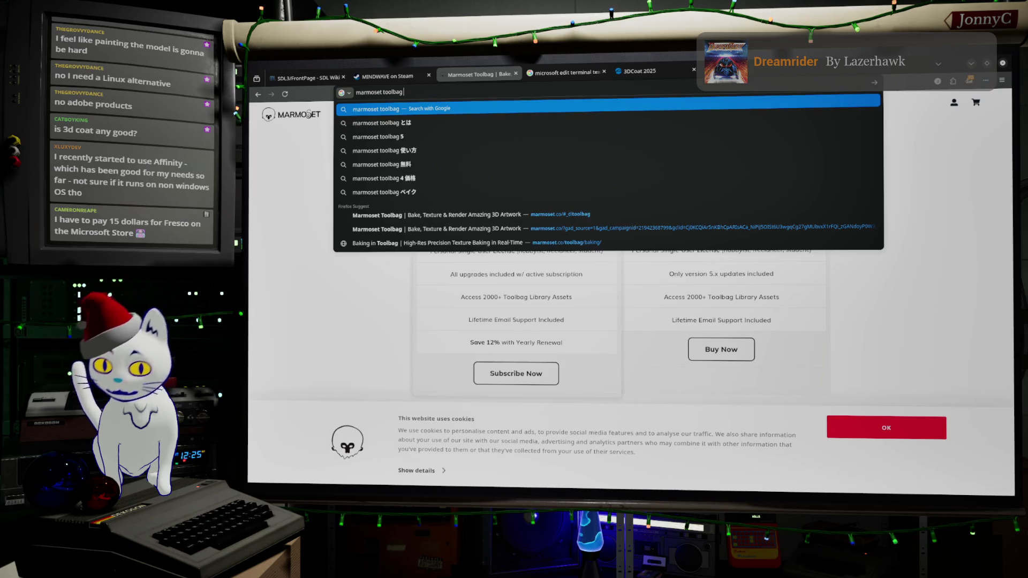
{"action": "type", "text": "ux?"}
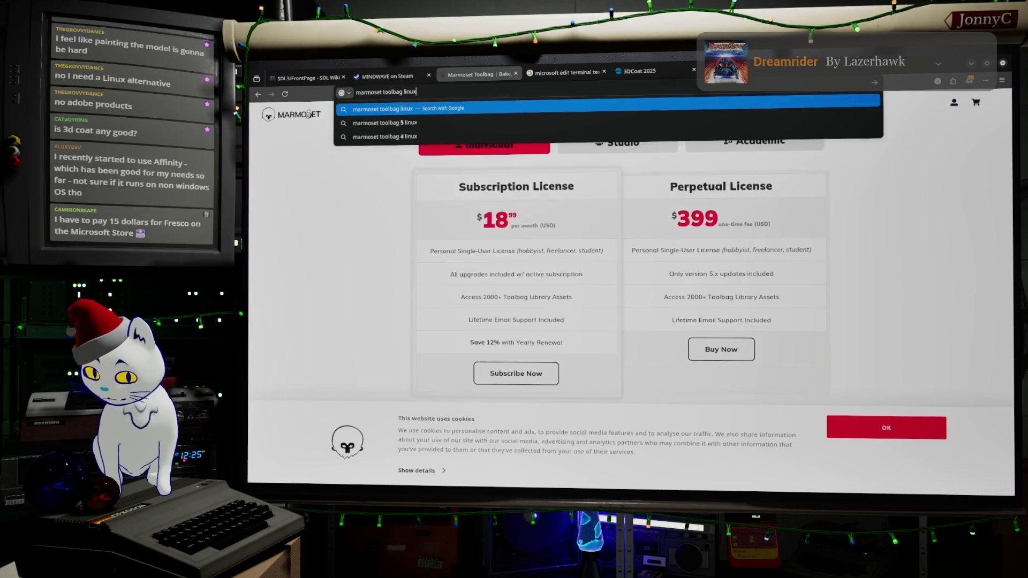
{"action": "key", "text": "Return"}
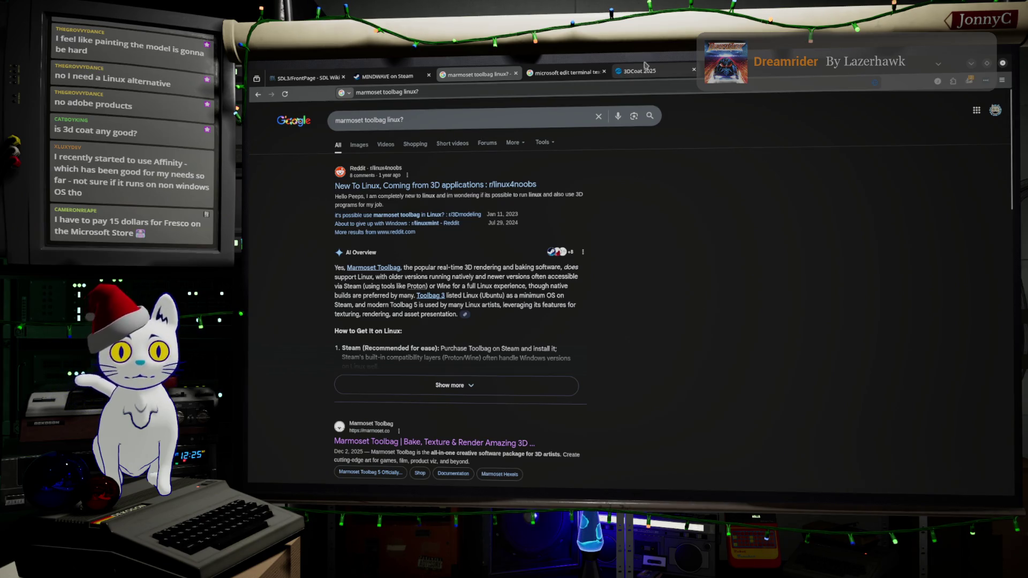
{"action": "left_click", "coordinate": [387, 76]}
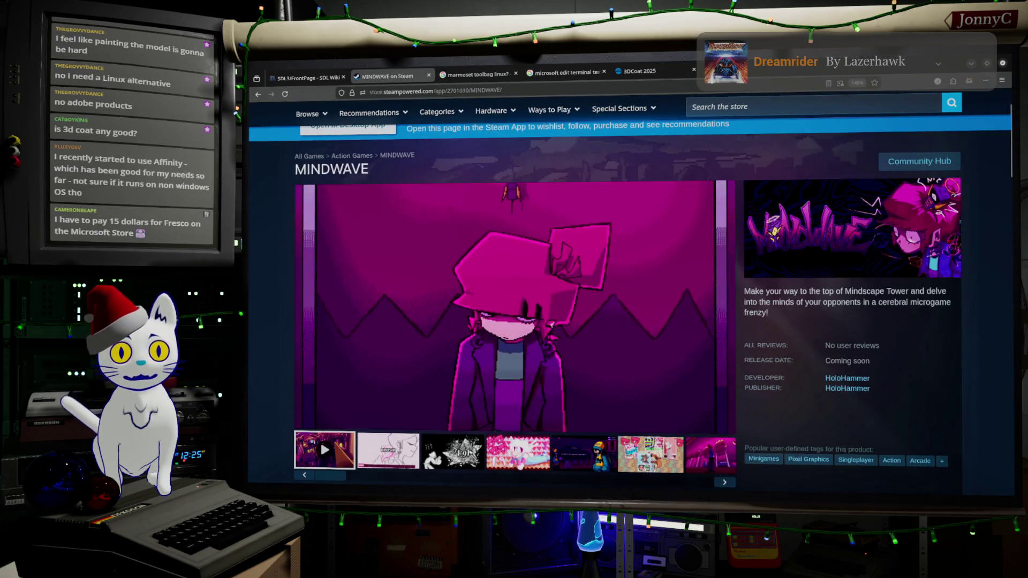
- Flip through the open tabs and return to the 'marmoset toolbag linux?' results
{"action": "left_click", "coordinate": [609, 78]}
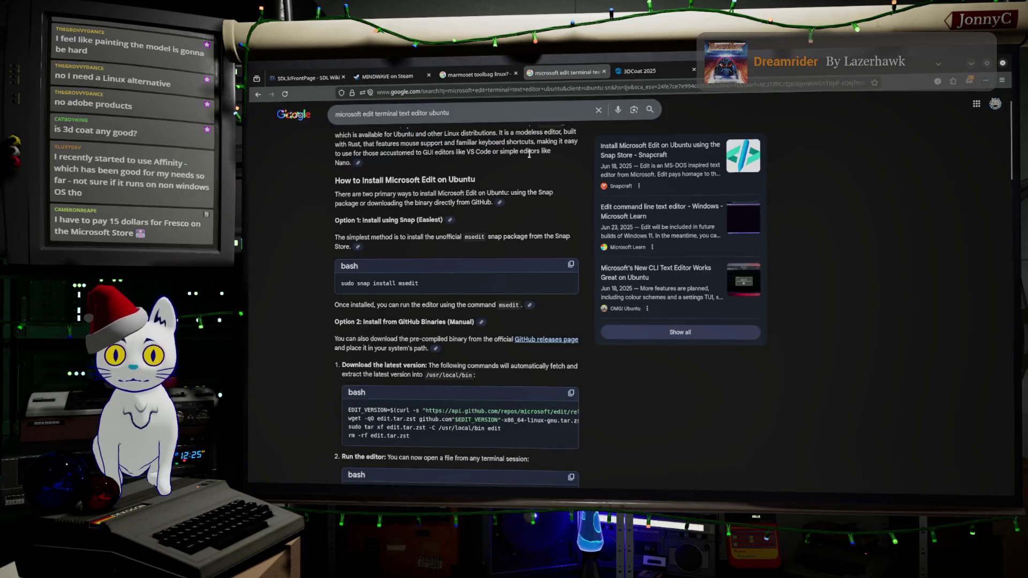
{"action": "left_click", "coordinate": [474, 75]}
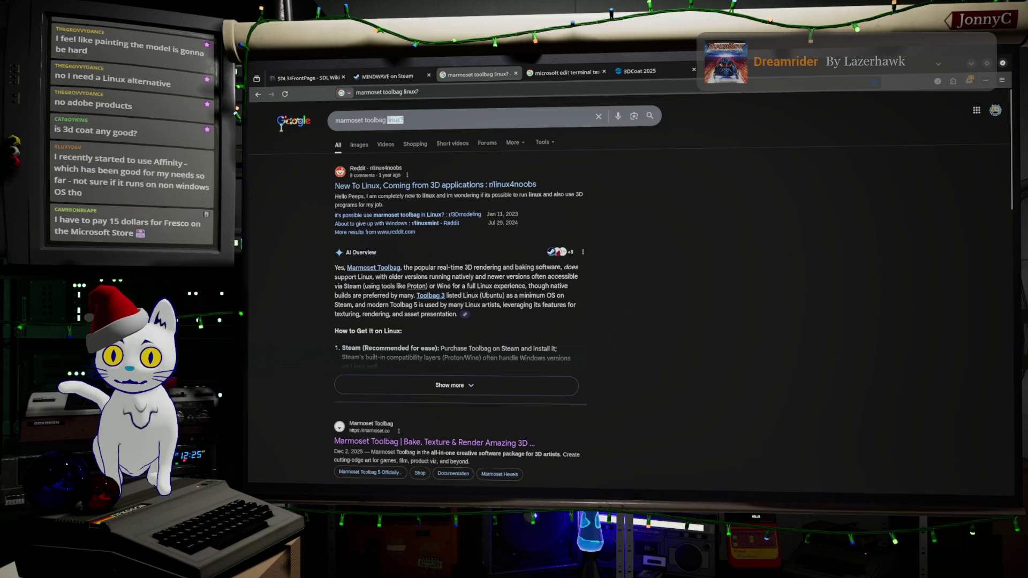
{"action": "left_click", "coordinate": [290, 121]}
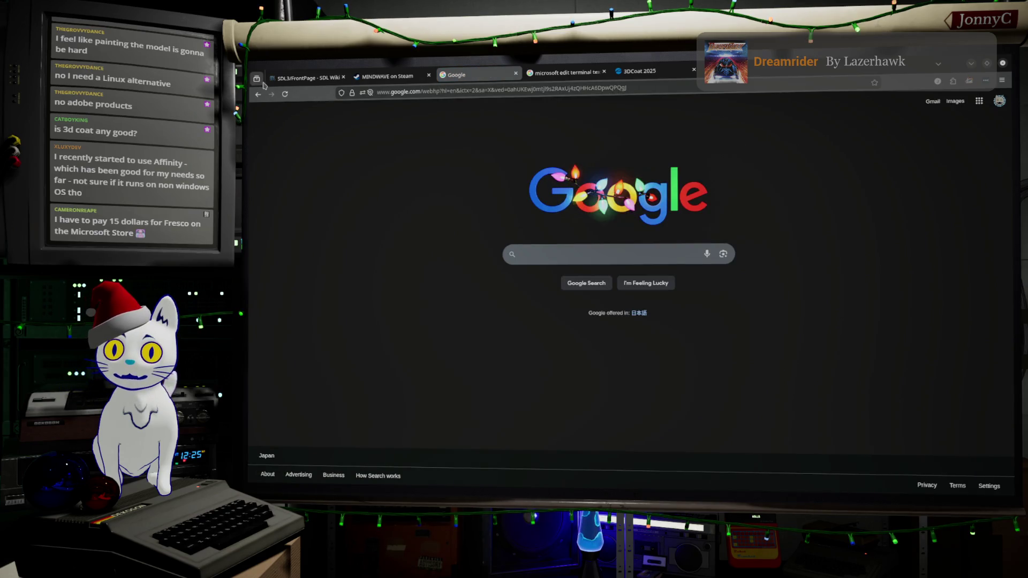
{"action": "left_click", "coordinate": [258, 94]}
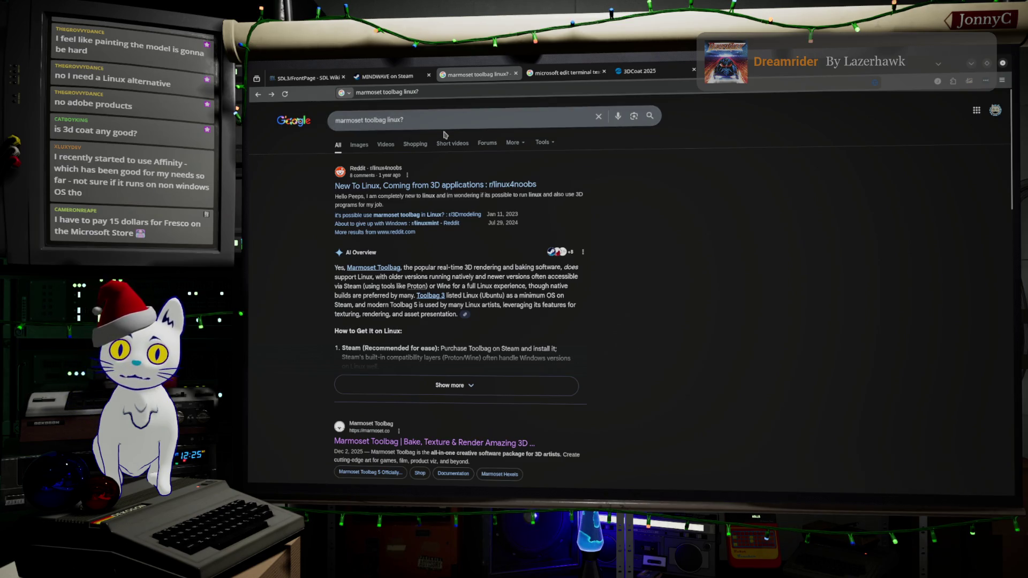
{"action": "double_click", "coordinate": [360, 121]}
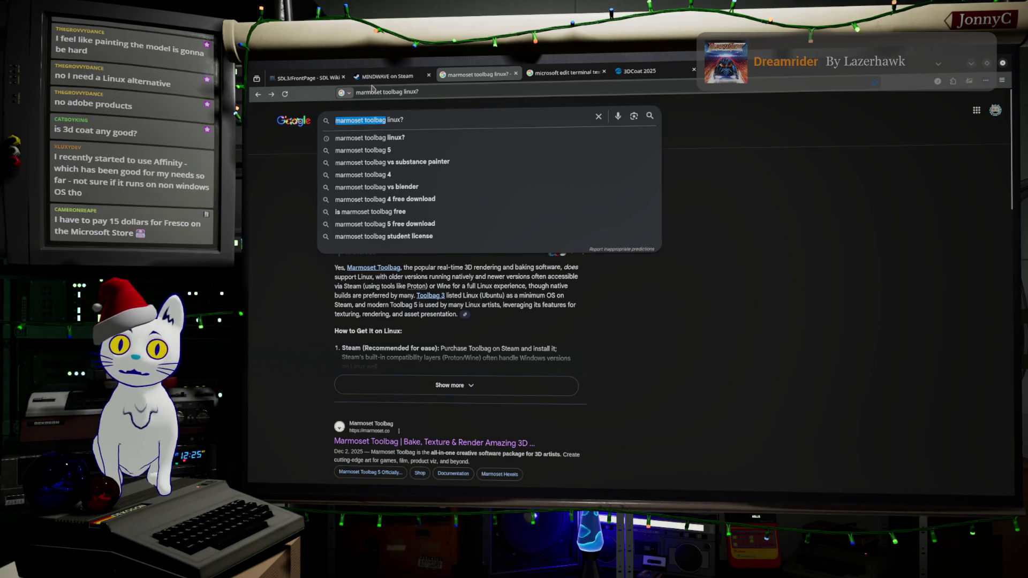
{"action": "scroll", "coordinate": [407, 75], "scroll_direction": "up", "scroll_amount": 2}
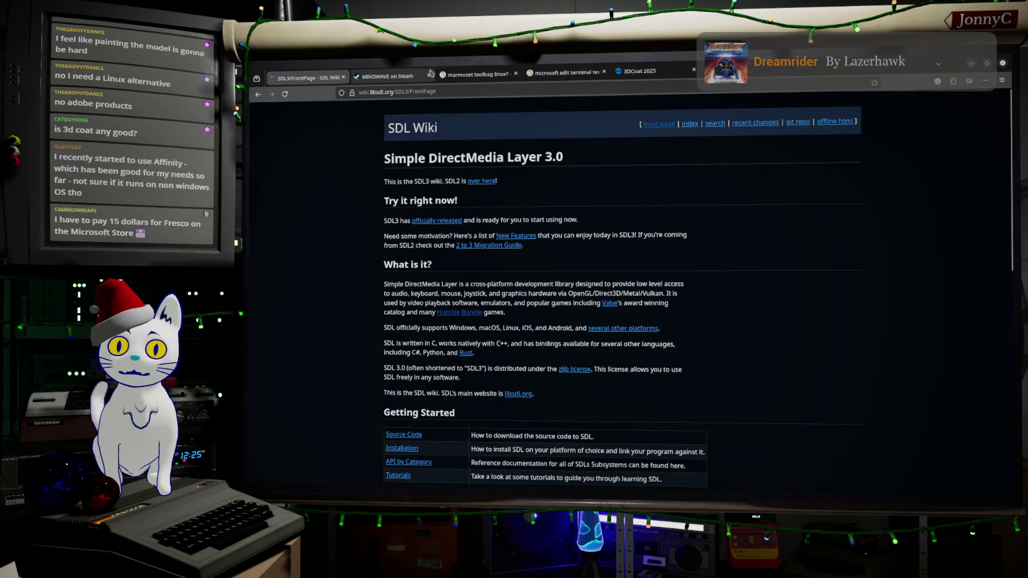
{"action": "scroll", "coordinate": [431, 74], "scroll_direction": "down", "scroll_amount": 1}
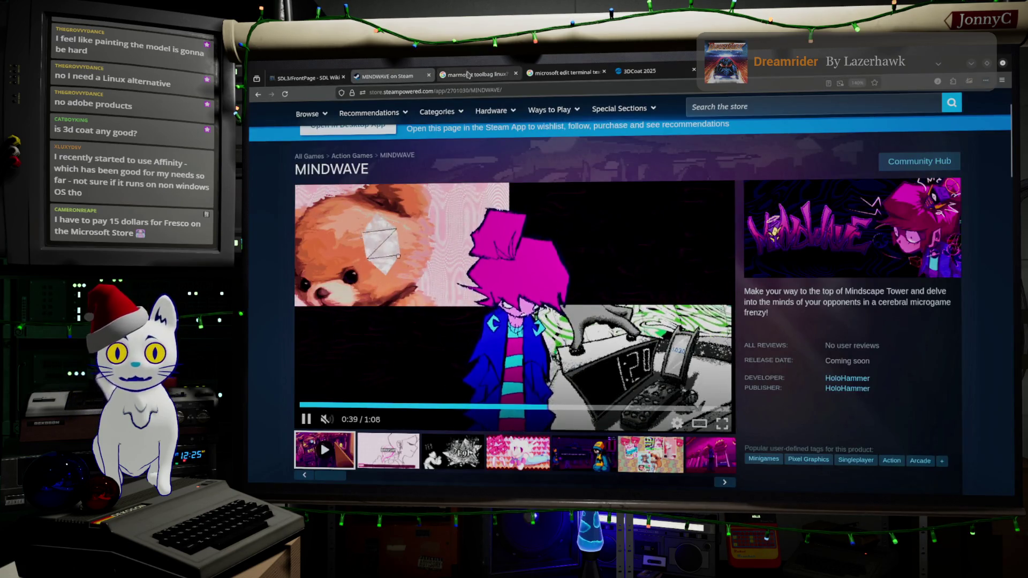
- Enter 'steam' in the address bar and open the Saihate Station Steam page
{"action": "left_click", "coordinate": [468, 75]}
{"action": "left_click", "coordinate": [473, 91]}
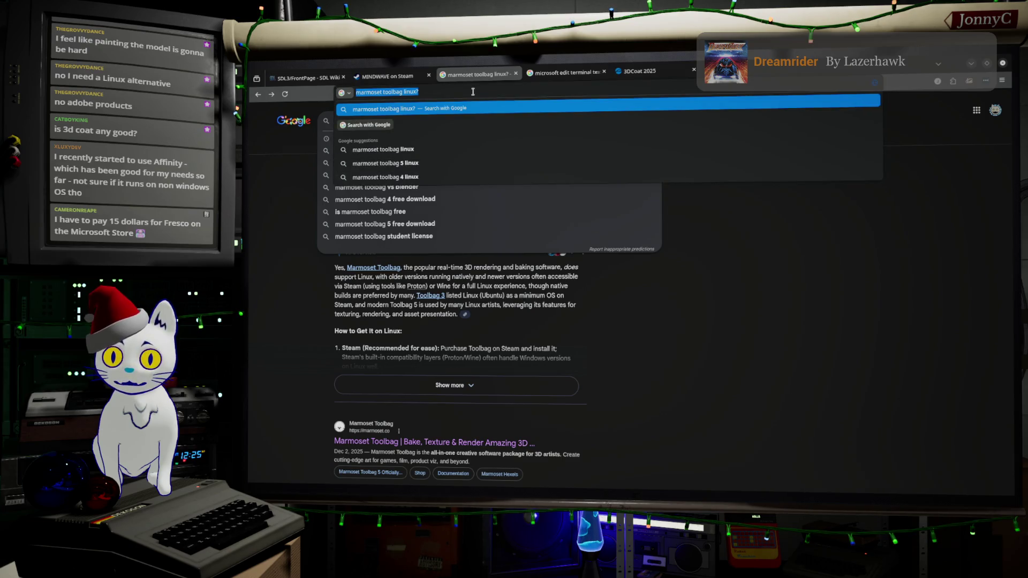
{"action": "type", "text": "sea"}
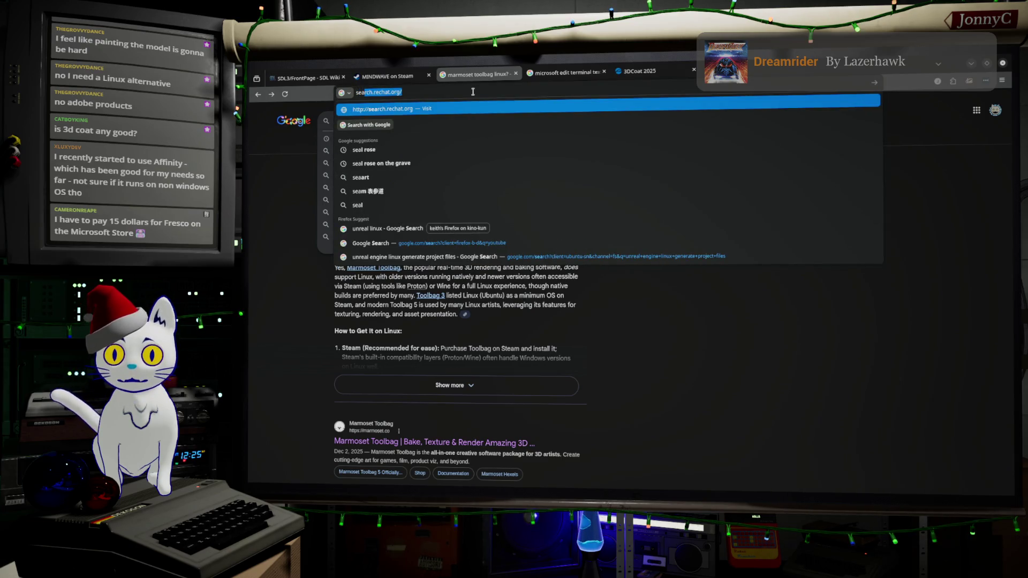
{"action": "key", "text": "BackSpace"}
{"action": "key", "text": "BackSpace"}
{"action": "type", "text": "tea"}
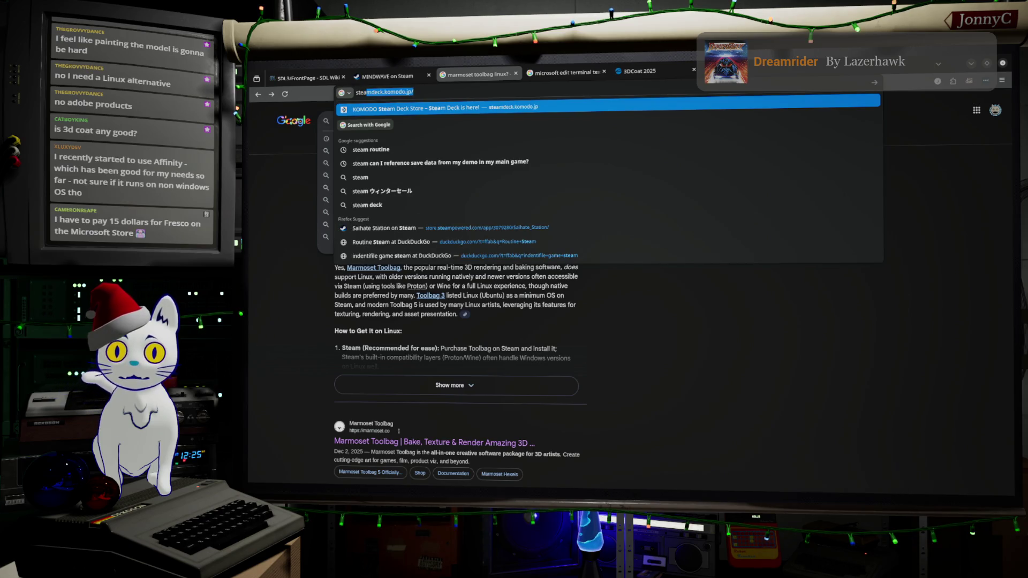
{"action": "type", "text": "m"}
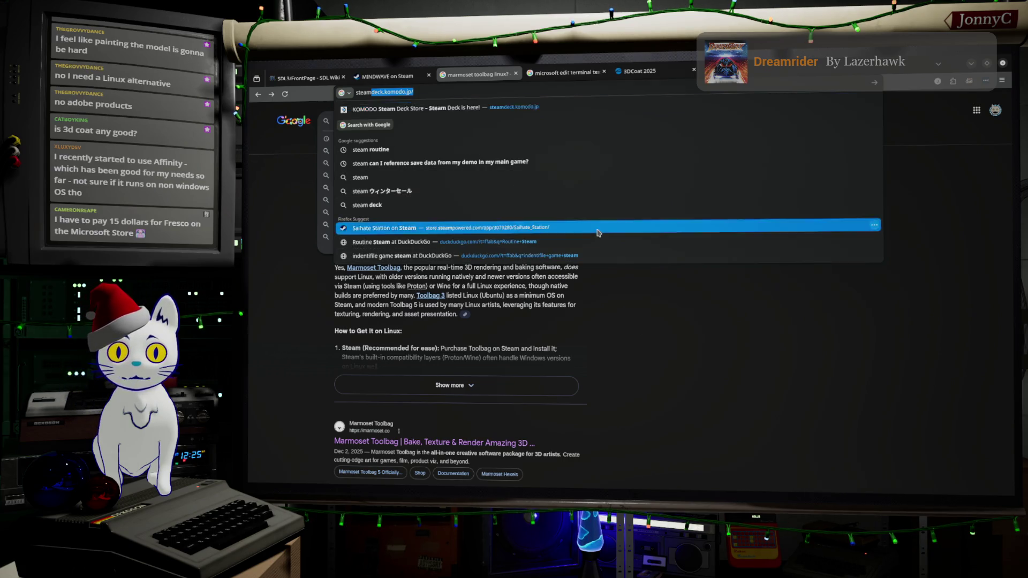
{"action": "left_click", "coordinate": [476, 228]}
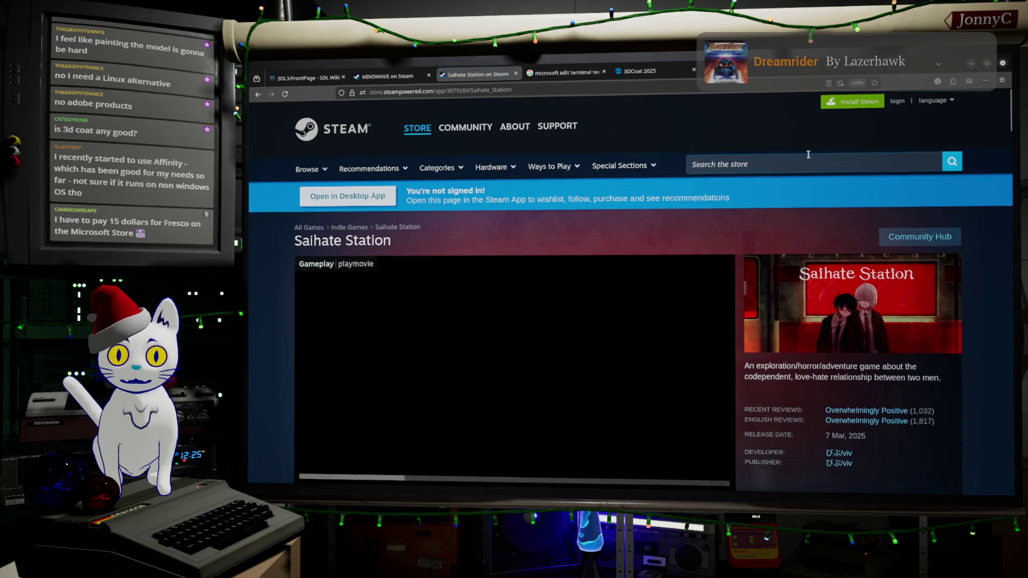
{"action": "left_click", "coordinate": [809, 164]}
{"action": "type", "text": "marmoset toolbag"}
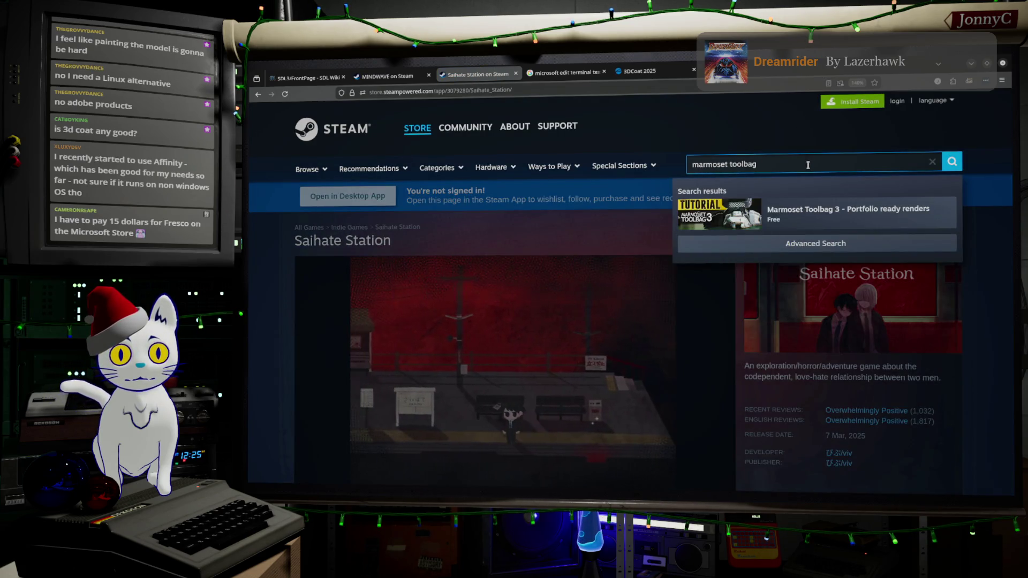
{"action": "left_click", "coordinate": [831, 221]}
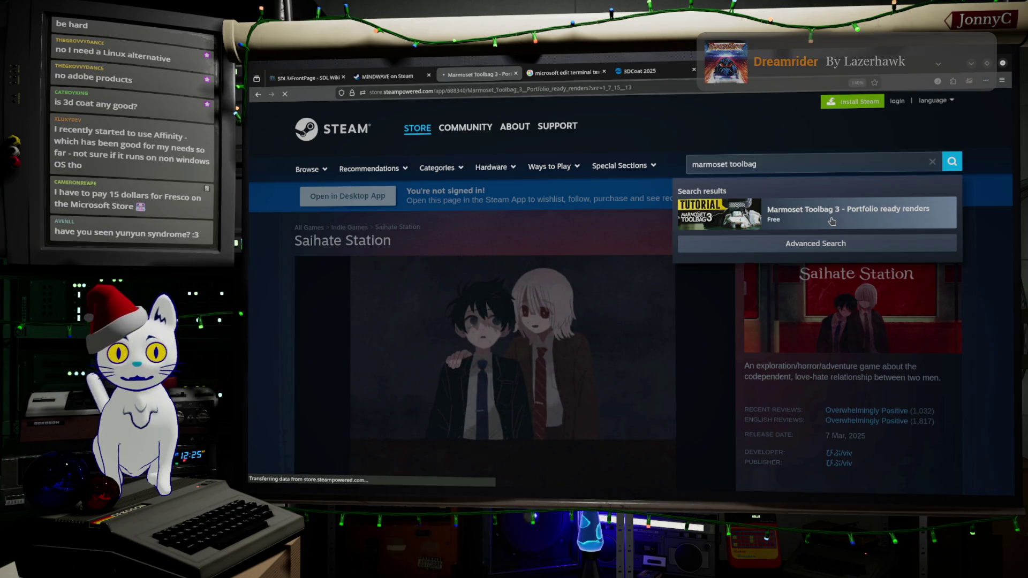
{"action": "scroll", "coordinate": [803, 334], "scroll_direction": "down", "scroll_amount": 2}
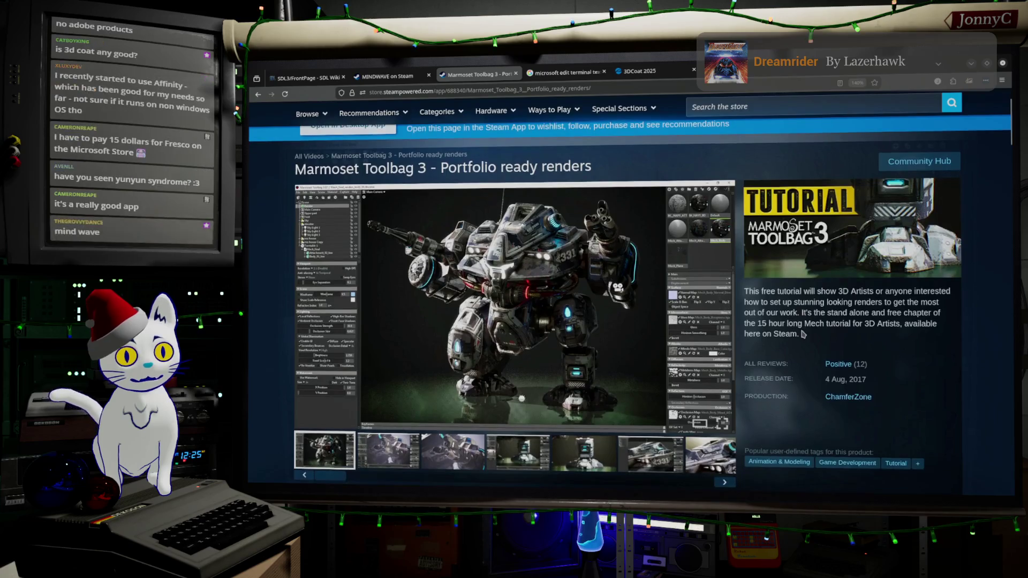
{"action": "scroll", "coordinate": [803, 334], "scroll_direction": "up", "scroll_amount": 2}
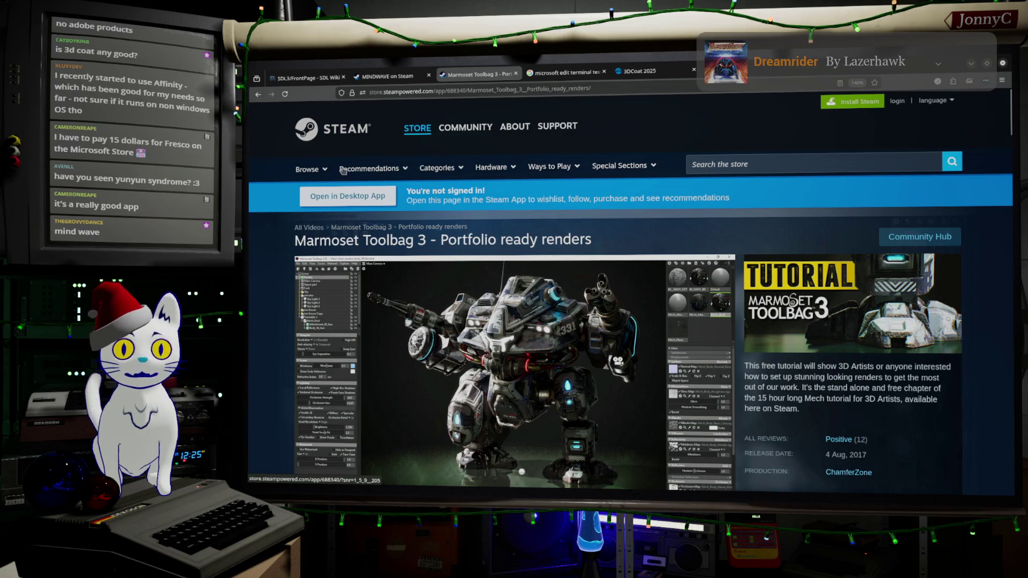
{"action": "left_click", "coordinate": [755, 159]}
{"action": "type", "text": "marmoset toolbag"}
{"action": "key", "text": "BackSpace"}
{"action": "key", "text": "BackSpace"}
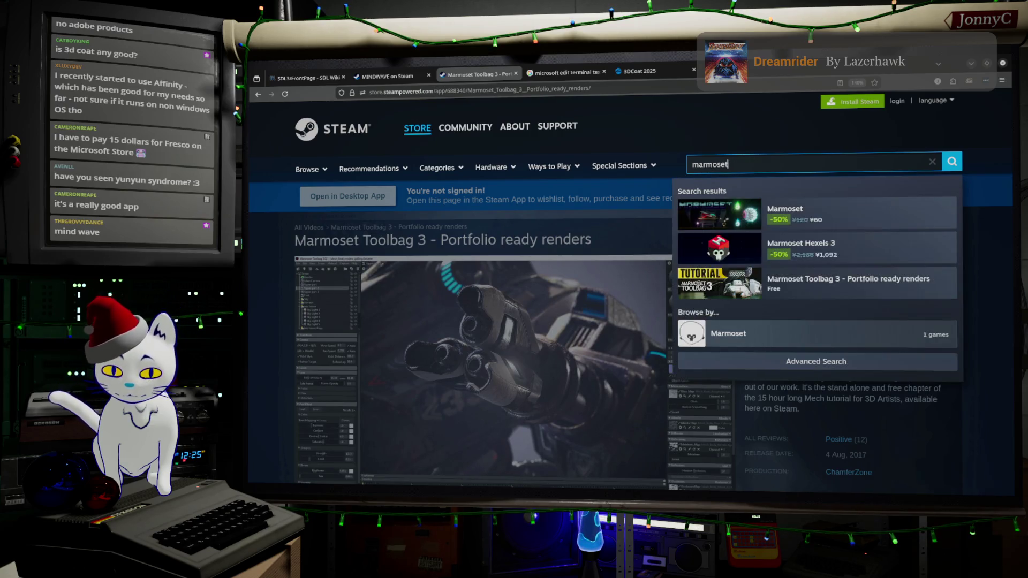
{"action": "key", "text": "Return"}
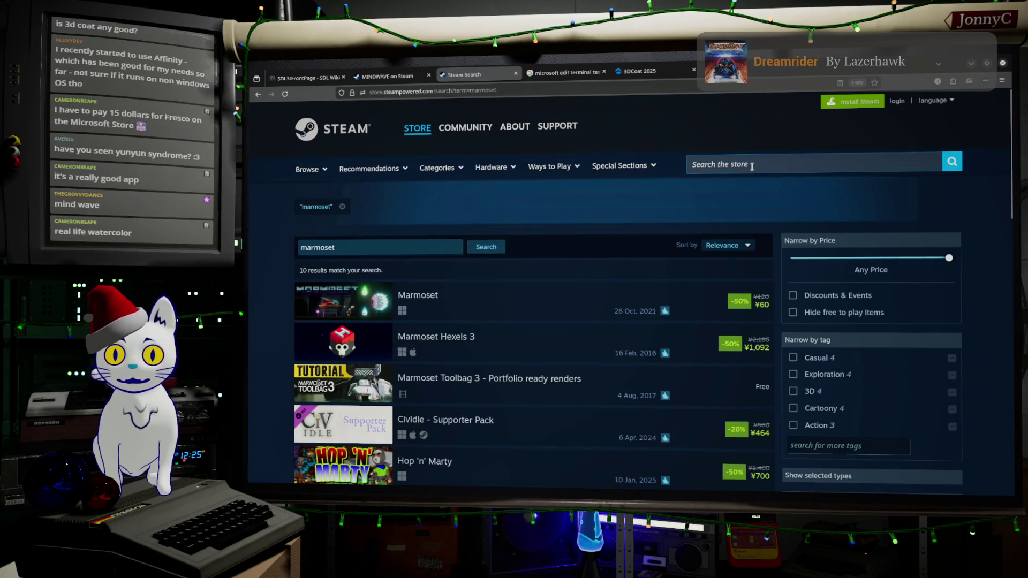
{"action": "scroll", "coordinate": [752, 167], "scroll_direction": "down", "scroll_amount": 2}
{"action": "scroll", "coordinate": [748, 176], "scroll_direction": "down", "scroll_amount": 2}
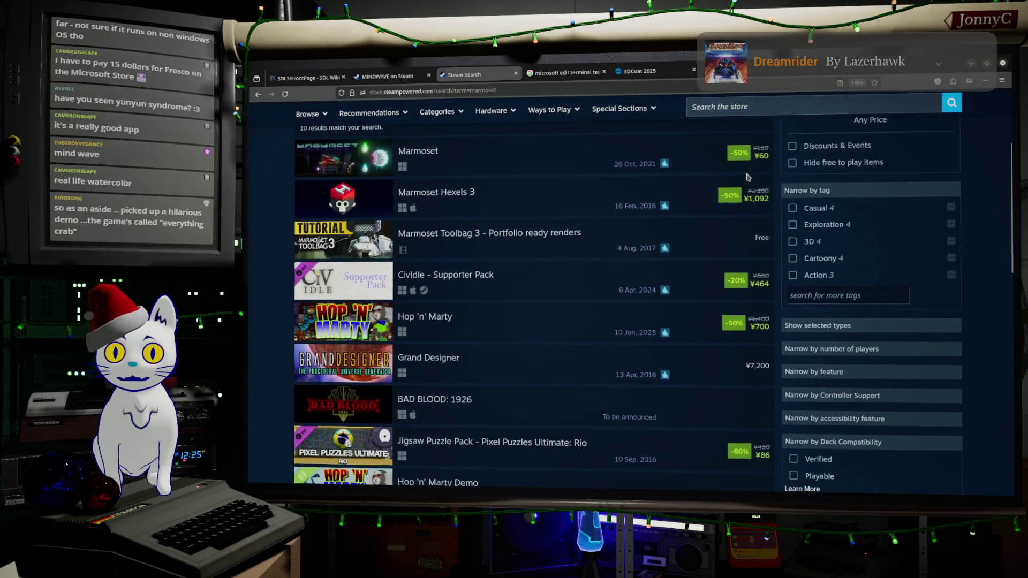
{"action": "scroll", "coordinate": [748, 177], "scroll_direction": "down", "scroll_amount": 3}
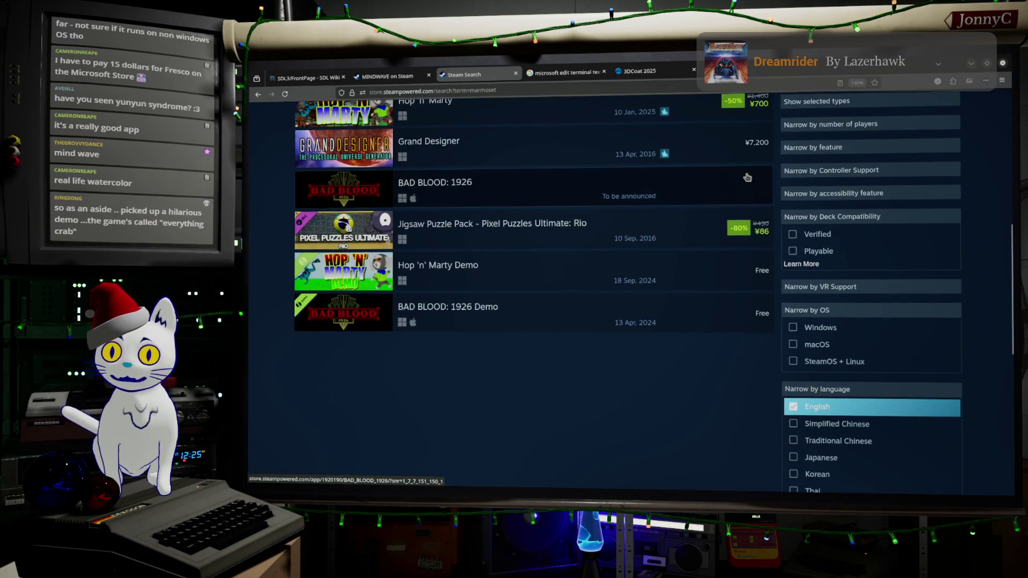
{"action": "scroll", "coordinate": [746, 177], "scroll_direction": "up", "scroll_amount": 2}
{"action": "scroll", "coordinate": [747, 177], "scroll_direction": "up", "scroll_amount": 2}
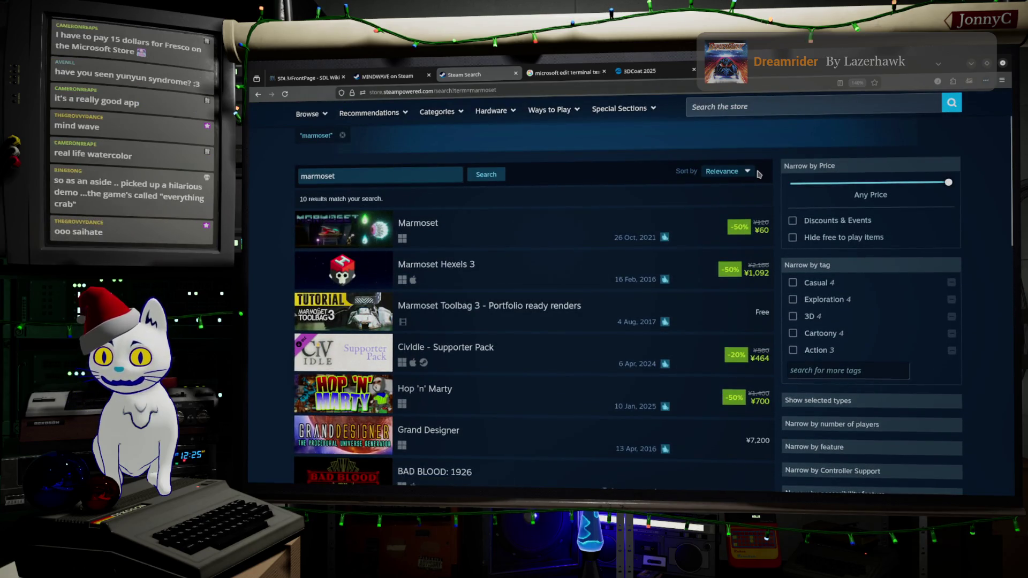
{"action": "scroll", "coordinate": [760, 175], "scroll_direction": "up", "scroll_amount": 2}
{"action": "left_click", "coordinate": [258, 95]}
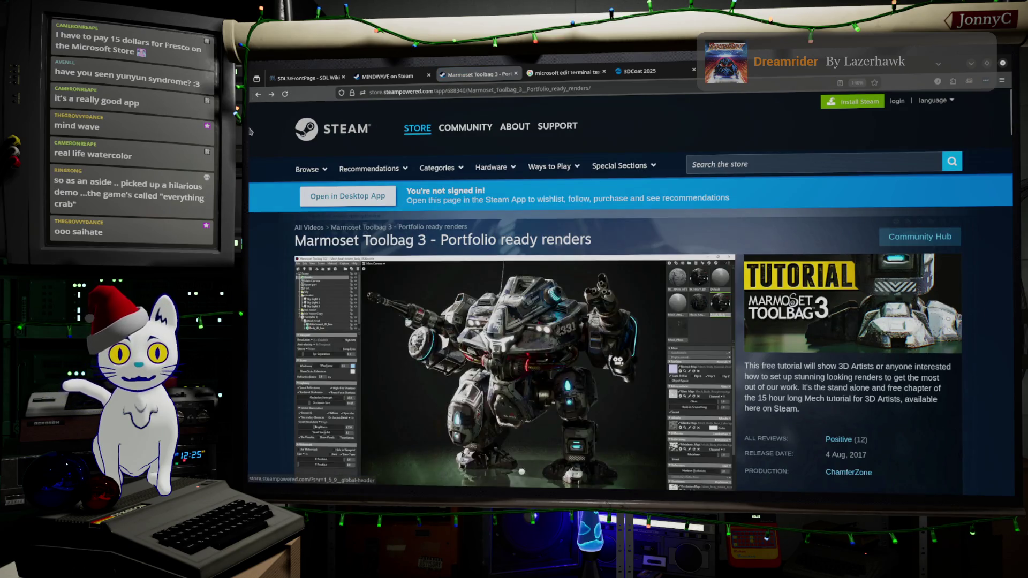
{"action": "left_click", "coordinate": [258, 95]}
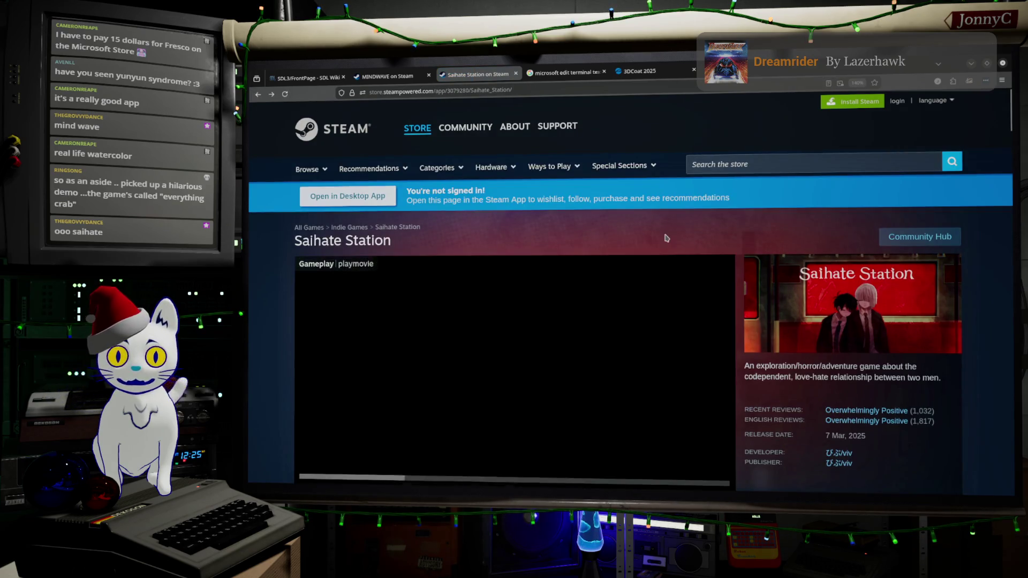
{"action": "scroll", "coordinate": [767, 277], "scroll_direction": "down", "scroll_amount": 1}
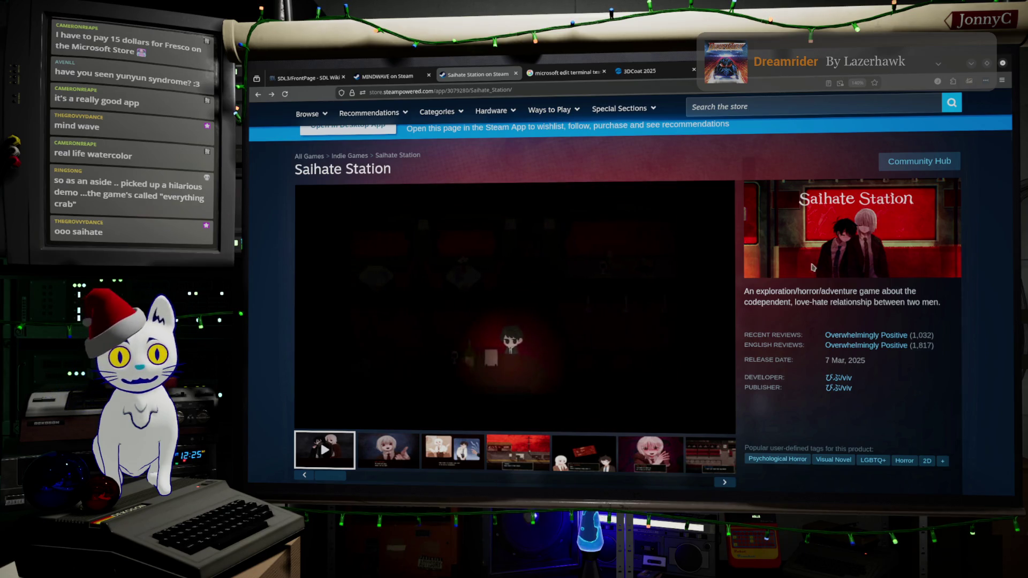
{"action": "scroll", "coordinate": [877, 300], "scroll_direction": "down", "scroll_amount": 3}
{"action": "scroll", "coordinate": [877, 300], "scroll_direction": "down", "scroll_amount": 2}
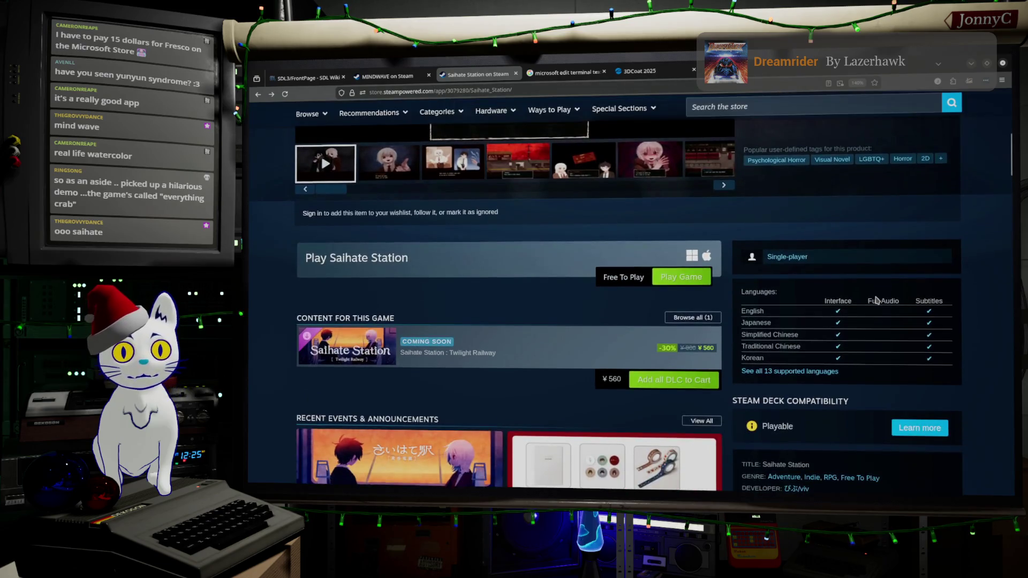
{"action": "scroll", "coordinate": [576, 249], "scroll_direction": "up", "scroll_amount": 4}
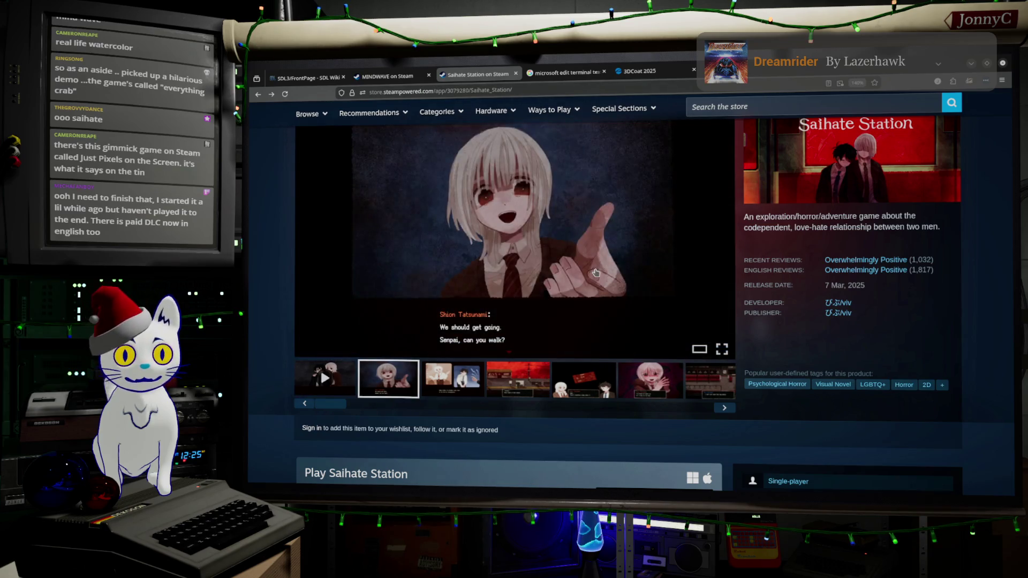
{"action": "scroll", "coordinate": [596, 273], "scroll_direction": "down", "scroll_amount": 5}
{"action": "scroll", "coordinate": [596, 273], "scroll_direction": "down", "scroll_amount": 15}
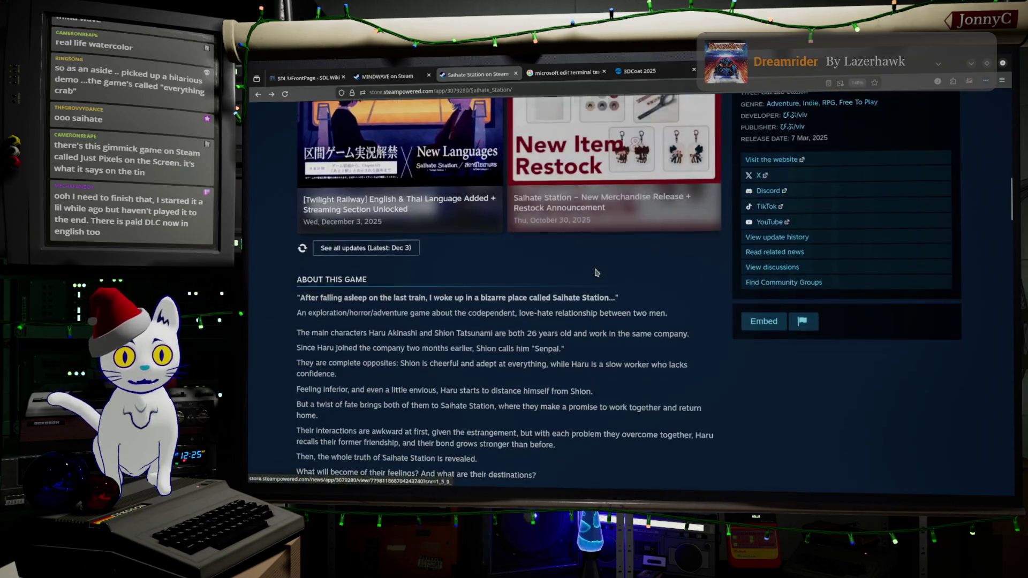
{"action": "scroll", "coordinate": [596, 273], "scroll_direction": "down", "scroll_amount": 10}
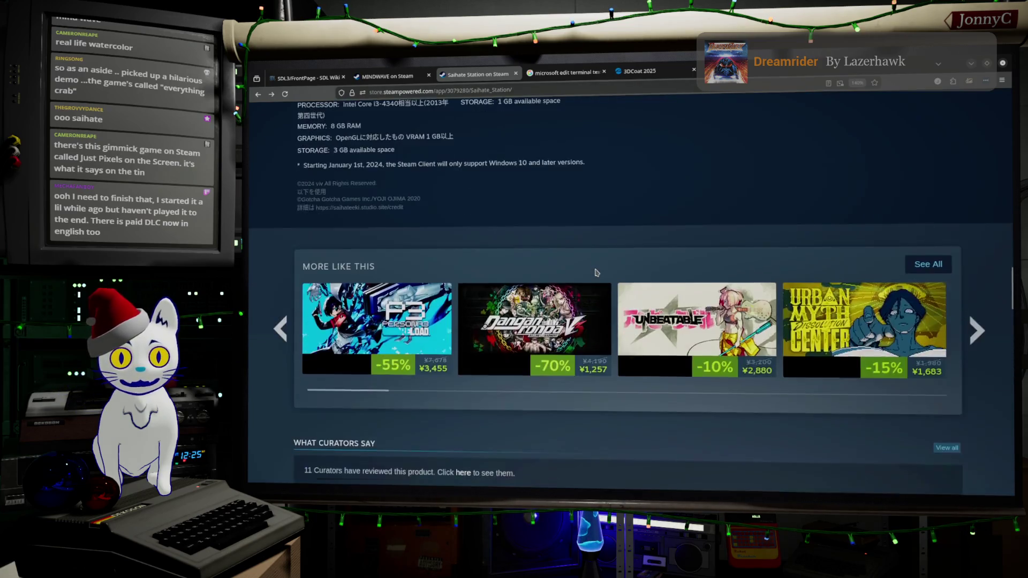
{"action": "scroll", "coordinate": [595, 273], "scroll_direction": "down", "scroll_amount": 3}
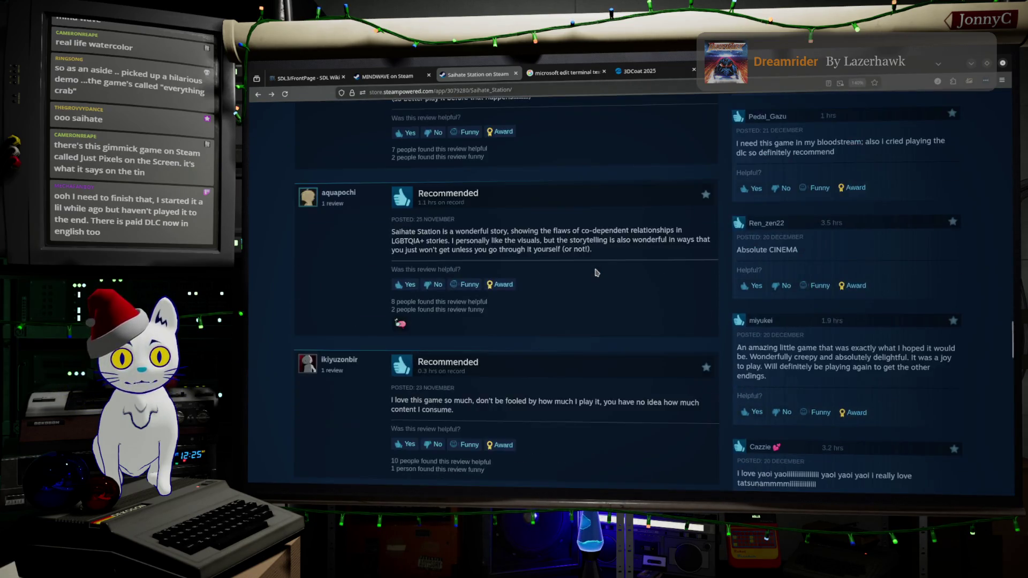
{"action": "scroll", "coordinate": [596, 273], "scroll_direction": "up", "scroll_amount": 20}
{"action": "scroll", "coordinate": [596, 273], "scroll_direction": "up", "scroll_amount": 5}
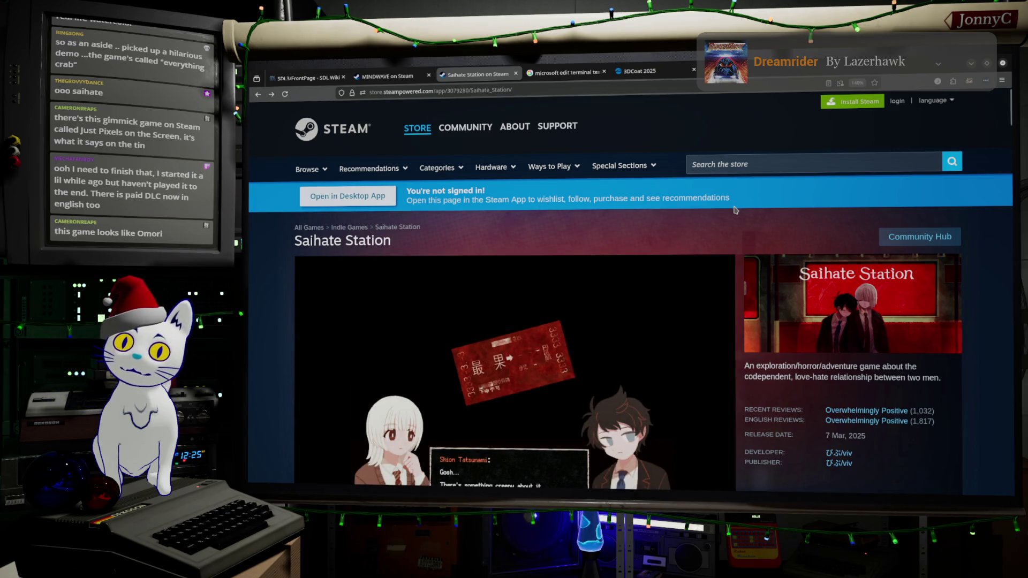
- Scroll up and down the Saihate Station store page
{"action": "scroll", "coordinate": [731, 233], "scroll_direction": "down", "scroll_amount": 1}
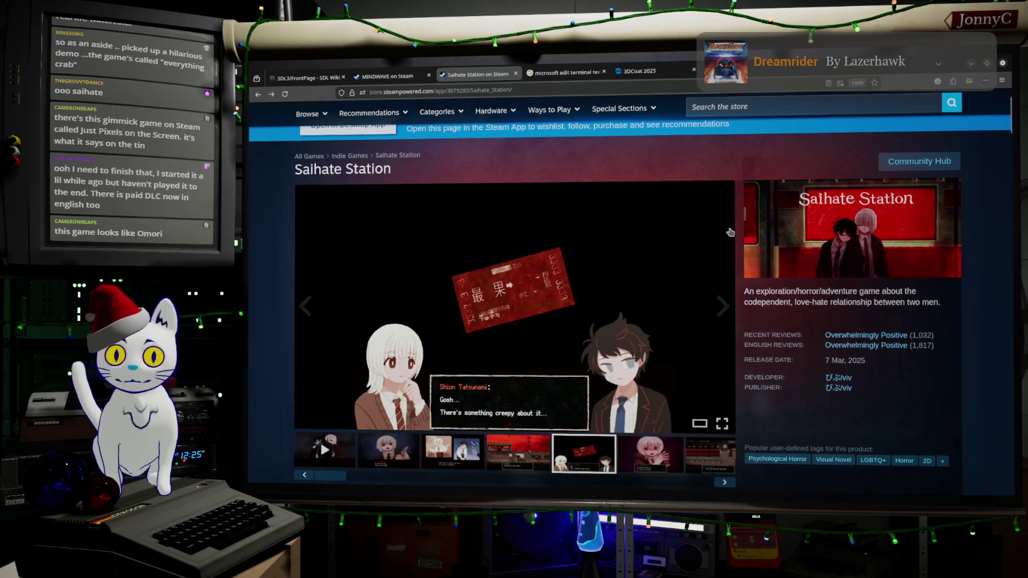
{"action": "scroll", "coordinate": [723, 234], "scroll_direction": "down", "scroll_amount": 1}
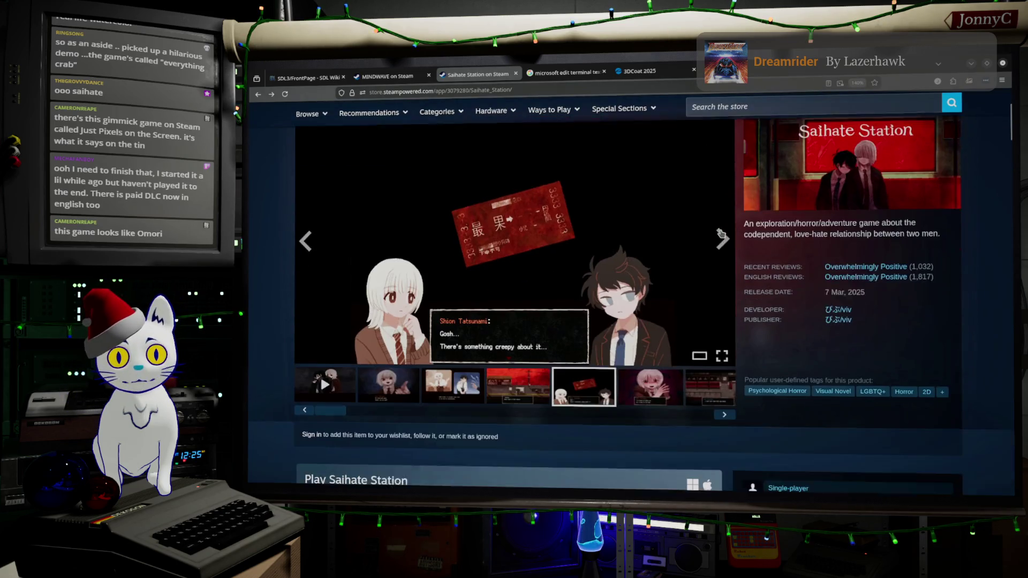
{"action": "scroll", "coordinate": [721, 234], "scroll_direction": "down", "scroll_amount": 1}
{"action": "scroll", "coordinate": [721, 234], "scroll_direction": "up", "scroll_amount": 1}
{"action": "scroll", "coordinate": [721, 234], "scroll_direction": "up", "scroll_amount": 1}
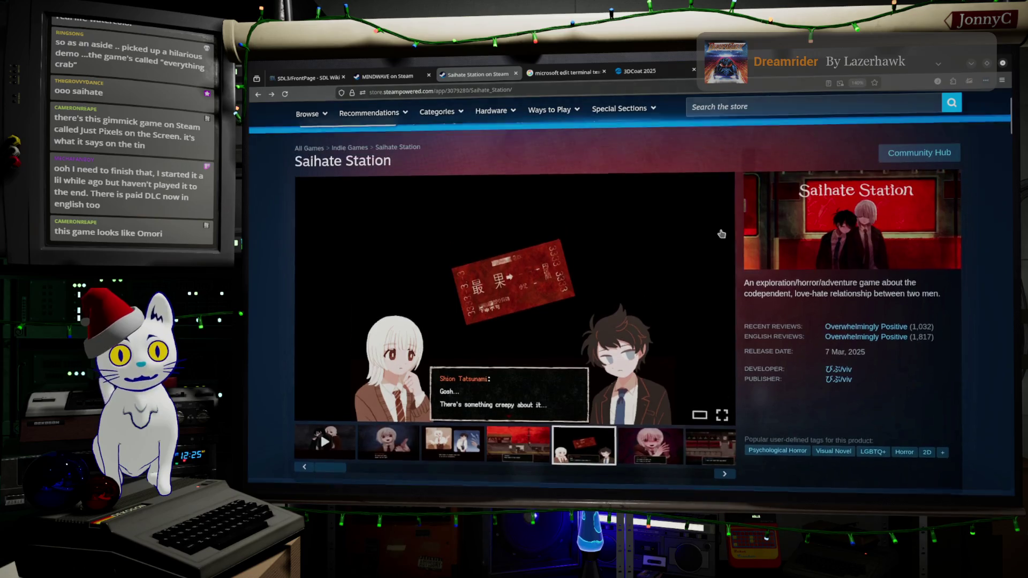
{"action": "scroll", "coordinate": [722, 234], "scroll_direction": "down", "scroll_amount": 2}
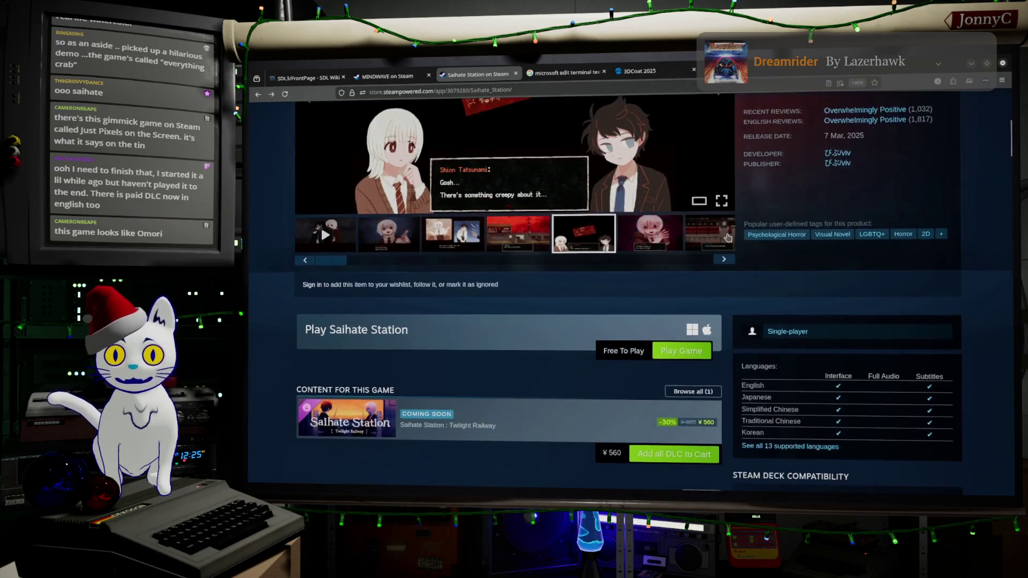
{"action": "scroll", "coordinate": [725, 236], "scroll_direction": "up", "scroll_amount": 3}
{"action": "scroll", "coordinate": [727, 238], "scroll_direction": "down", "scroll_amount": 1}
{"action": "scroll", "coordinate": [727, 237], "scroll_direction": "down", "scroll_amount": 1}
{"action": "scroll", "coordinate": [727, 238], "scroll_direction": "up", "scroll_amount": 2}
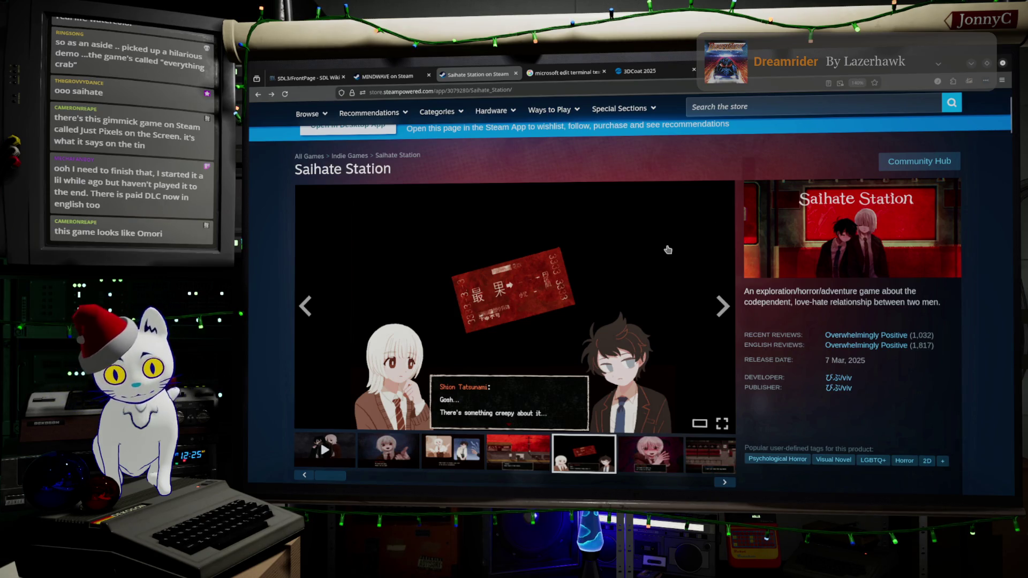
{"action": "scroll", "coordinate": [668, 248], "scroll_direction": "down", "scroll_amount": 3}
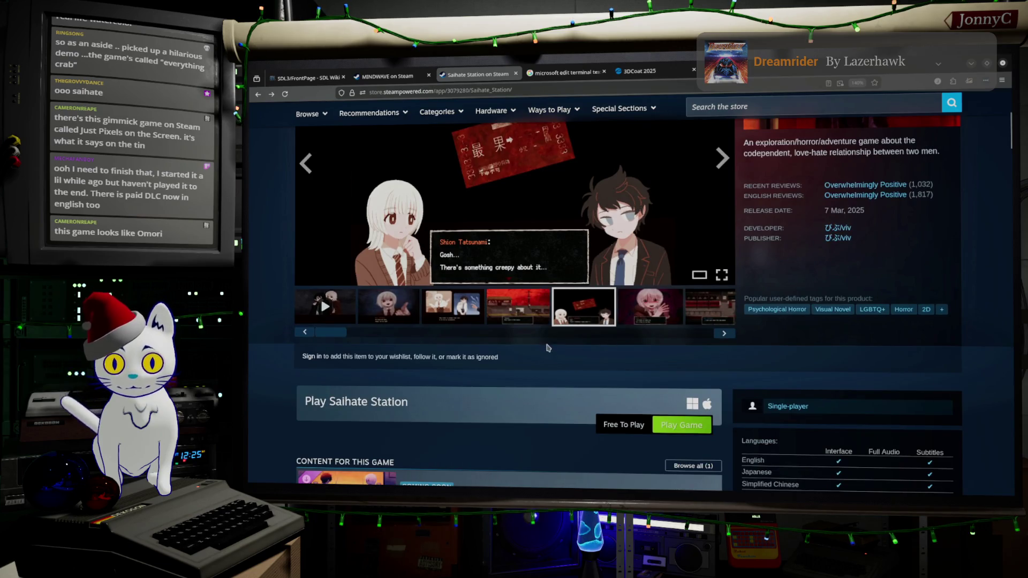
- Show the train-interior screenshot in the gallery and minimize Firefox to return to Blender
{"action": "left_click", "coordinate": [666, 309]}
{"action": "left_click", "coordinate": [711, 315]}
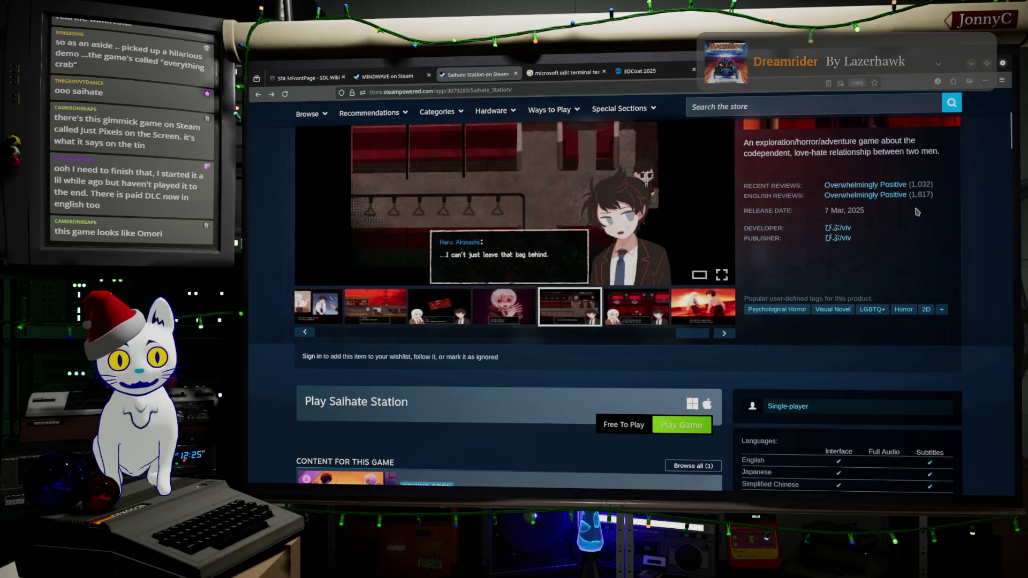
{"action": "scroll", "coordinate": [557, 248], "scroll_direction": "up", "scroll_amount": 3}
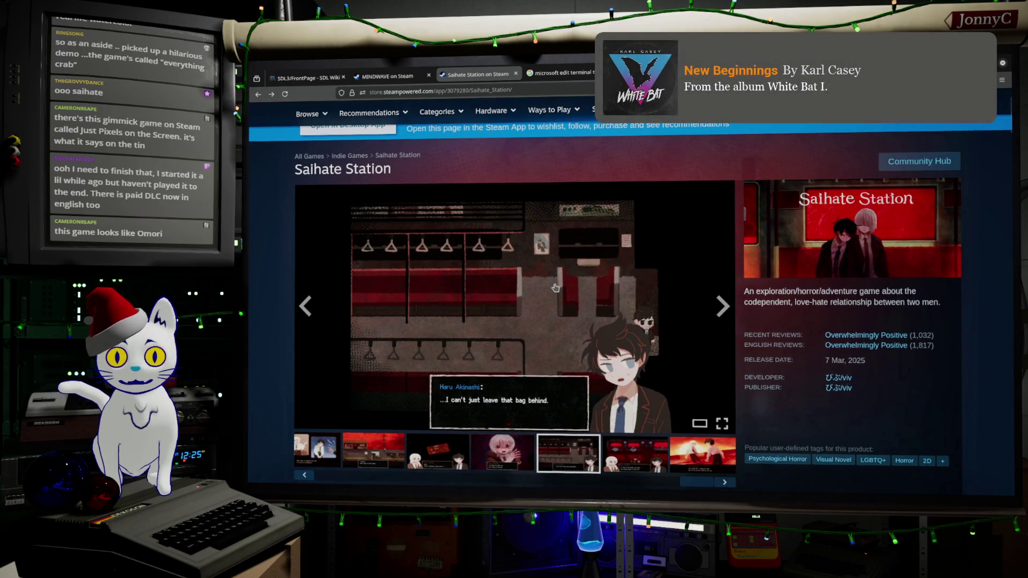
{"action": "scroll", "coordinate": [555, 288], "scroll_direction": "down", "scroll_amount": 2}
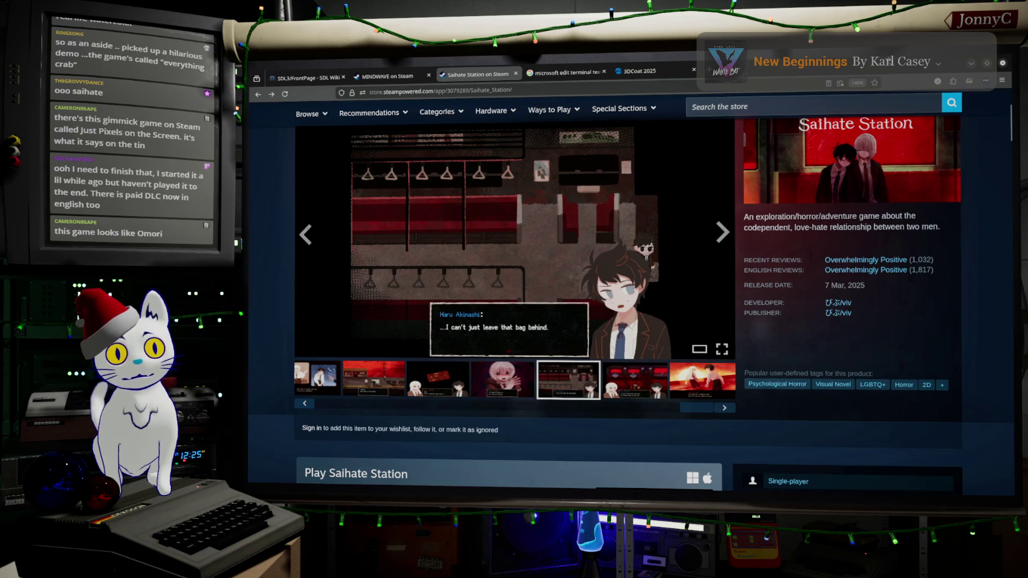
{"action": "left_click", "coordinate": [972, 67]}
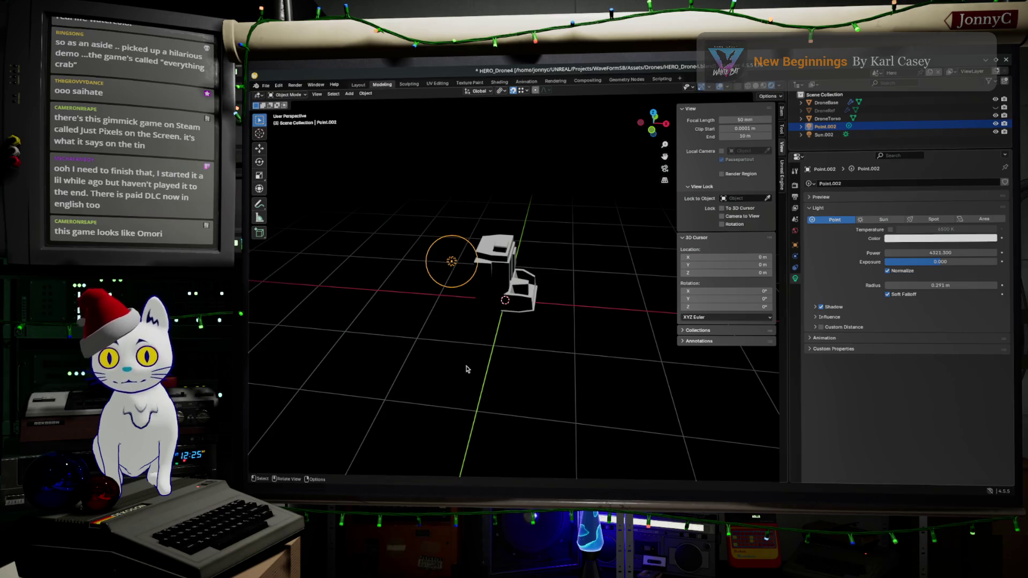
- Drag Point.002's Exposure up to 3.792, then select Sun.002
{"action": "mouse_move", "coordinate": [428, 385]}
{"action": "middle_mouse_down"}
{"action": "mouse_move", "coordinate": [432, 352]}
{"action": "mouse_move", "coordinate": [471, 310]}
{"action": "mouse_move", "coordinate": [436, 293]}
{"action": "mouse_move", "coordinate": [423, 312]}
{"action": "middle_mouse_up"}
{"action": "left_click", "coordinate": [829, 316]}
{"action": "left_click_drag", "start_coordinate": [940, 262], "coordinate": [962, 262]}
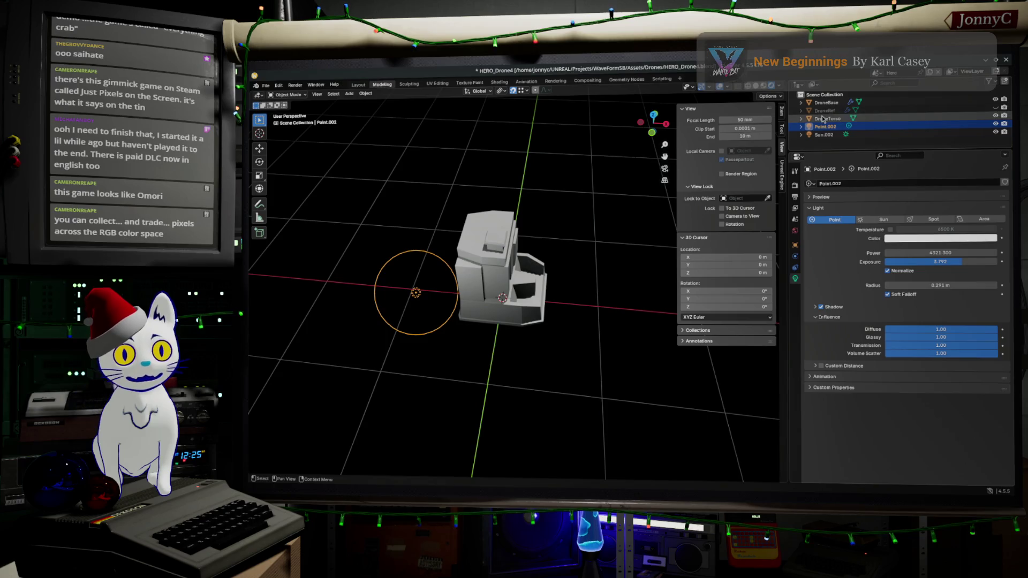
{"action": "left_click", "coordinate": [825, 134]}
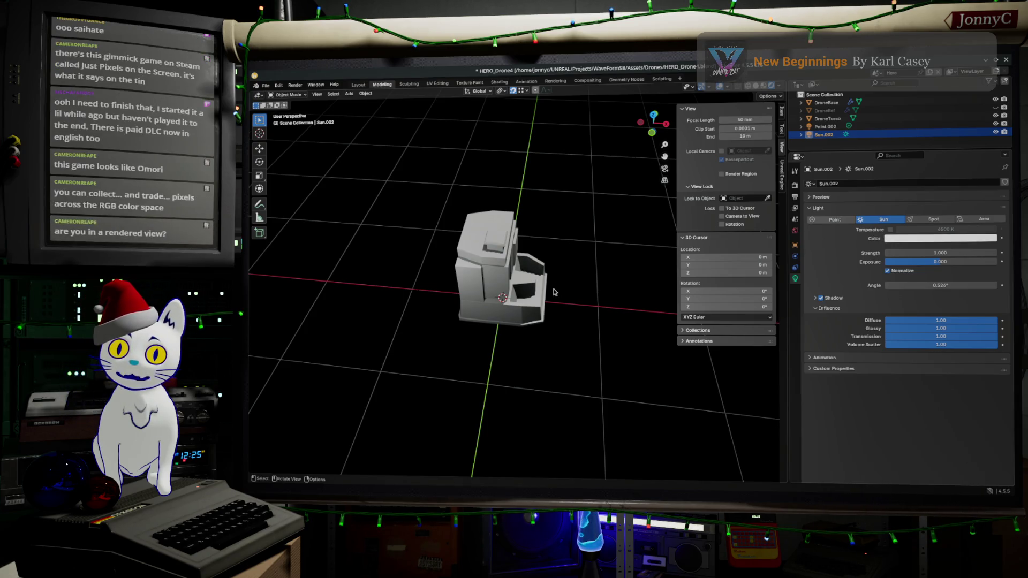
- Orbit around the drone and enter edit mode on the DroneTorso mesh
{"action": "mouse_move", "coordinate": [554, 292]}
{"action": "middle_mouse_down"}
{"action": "mouse_move", "coordinate": [574, 293]}
{"action": "mouse_move", "coordinate": [545, 251]}
{"action": "mouse_move", "coordinate": [493, 255]}
{"action": "mouse_move", "coordinate": [548, 268]}
{"action": "mouse_move", "coordinate": [506, 287]}
{"action": "mouse_move", "coordinate": [572, 278]}
{"action": "middle_mouse_up"}
{"action": "scroll", "coordinate": [494, 254], "scroll_direction": "up", "scroll_amount": 3}
{"action": "scroll", "coordinate": [513, 284], "scroll_direction": "up", "scroll_amount": 3}
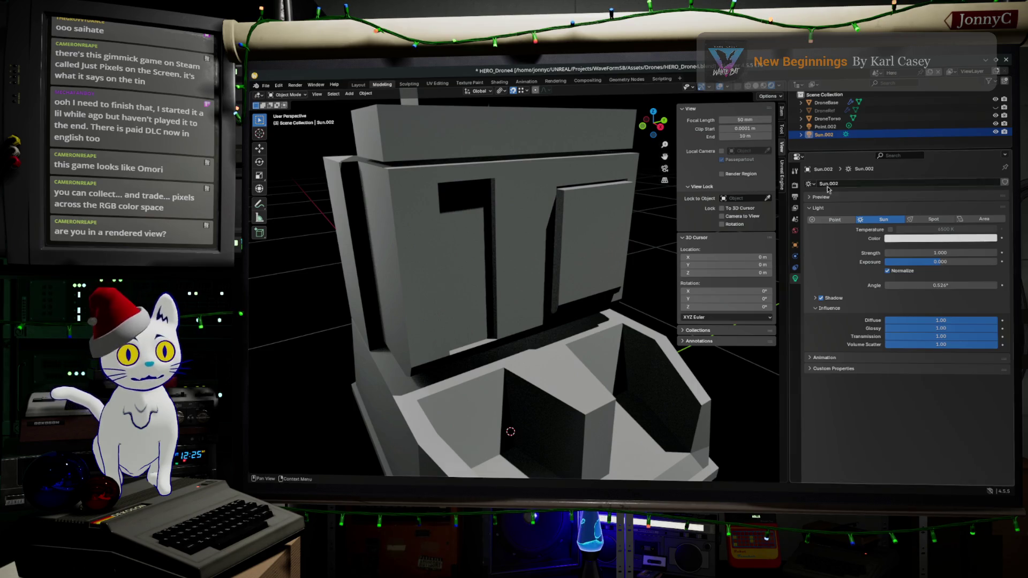
{"action": "mouse_move", "coordinate": [407, 281]}
{"action": "middle_mouse_down"}
{"action": "mouse_move", "coordinate": [475, 293]}
{"action": "mouse_move", "coordinate": [582, 237]}
{"action": "mouse_move", "coordinate": [621, 351]}
{"action": "mouse_move", "coordinate": [525, 333]}
{"action": "mouse_move", "coordinate": [482, 266]}
{"action": "middle_mouse_up"}
{"action": "middle_click_drag", "start_coordinate": [461, 234], "coordinate": [512, 277]}
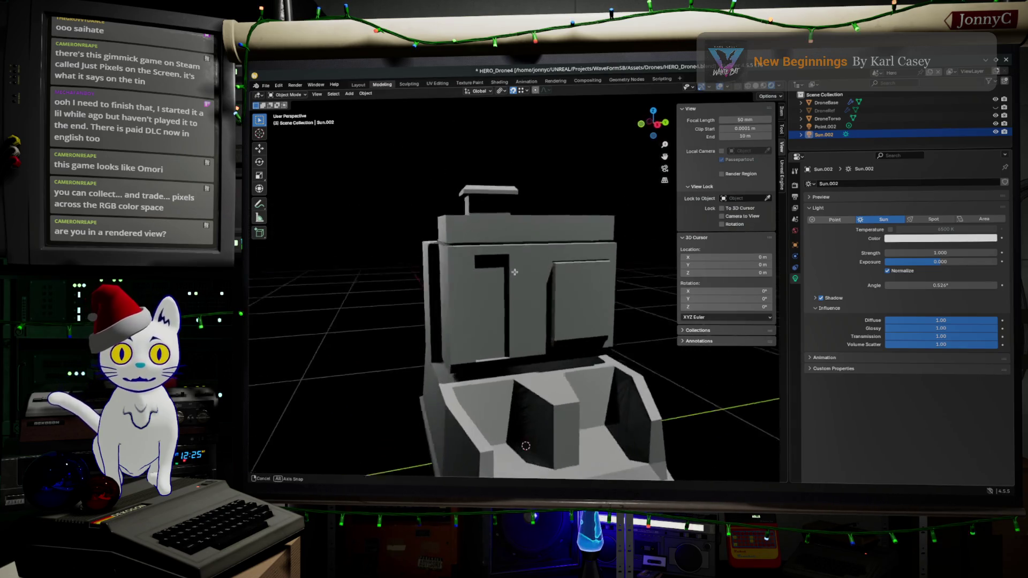
{"action": "scroll", "coordinate": [538, 299], "scroll_direction": "up", "scroll_amount": 3}
{"action": "left_click", "coordinate": [510, 303]}
{"action": "key", "text": "Tab"}
- Switch to edge select mode and frame the torso in front orthographic view
{"action": "mouse_move", "coordinate": [510, 303]}
{"action": "middle_mouse_down"}
{"action": "mouse_move", "coordinate": [511, 361]}
{"action": "mouse_move", "coordinate": [482, 341]}
{"action": "middle_mouse_up"}
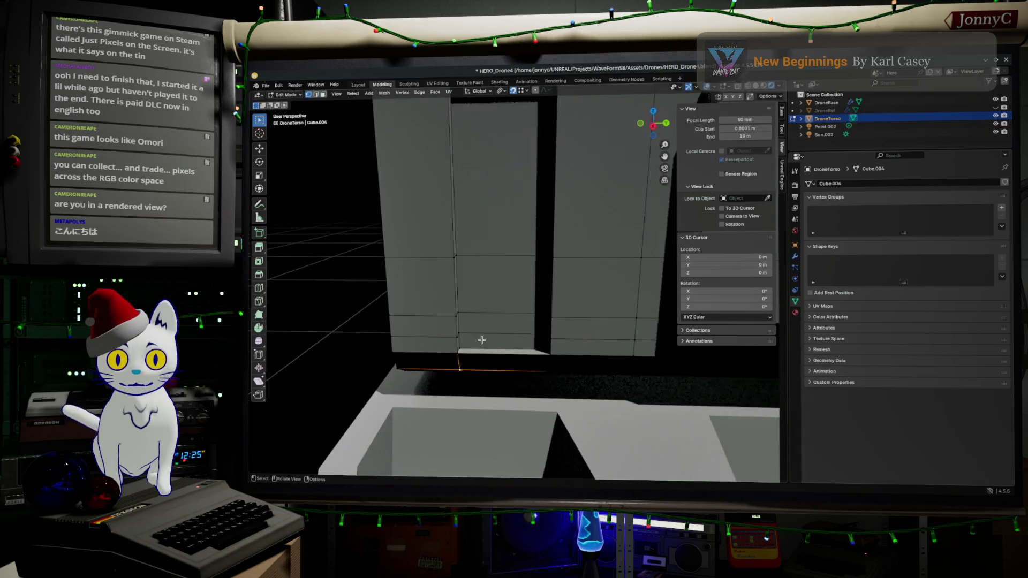
{"action": "scroll", "coordinate": [482, 340], "scroll_direction": "up", "scroll_amount": 1}
{"action": "left_click", "coordinate": [481, 370]}
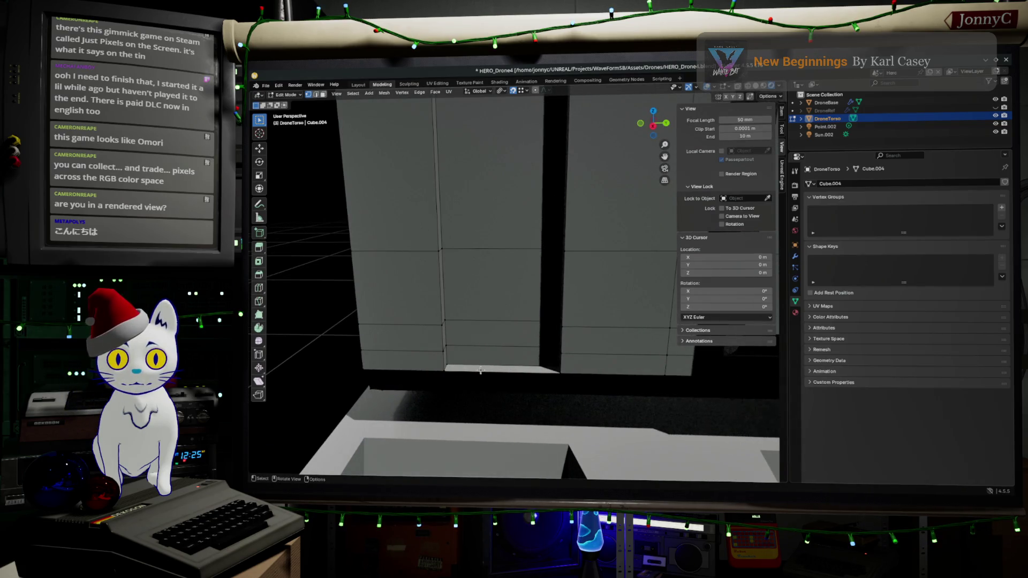
{"action": "left_click", "coordinate": [316, 94], "text": "shift"}
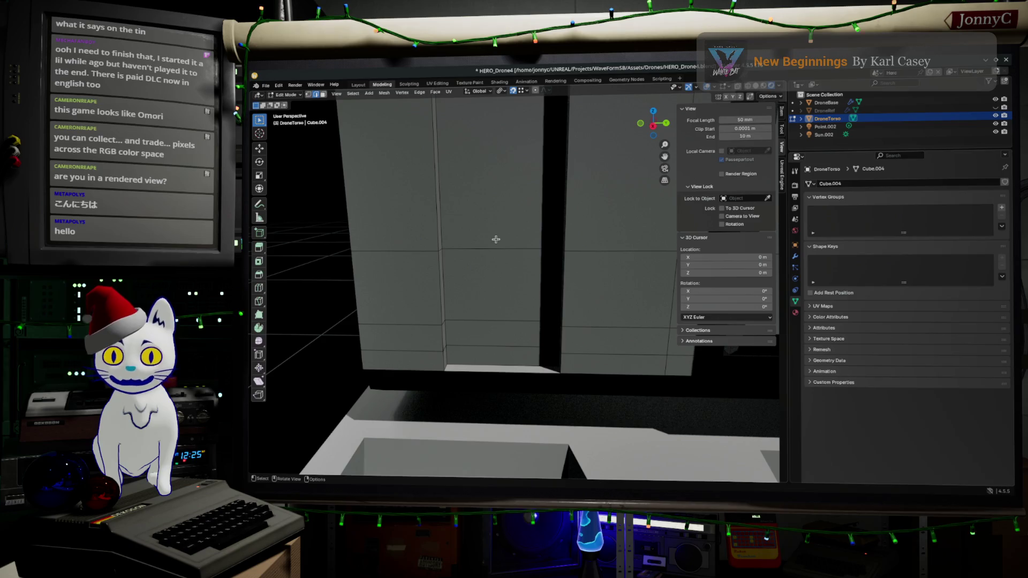
{"action": "left_click", "coordinate": [640, 125]}
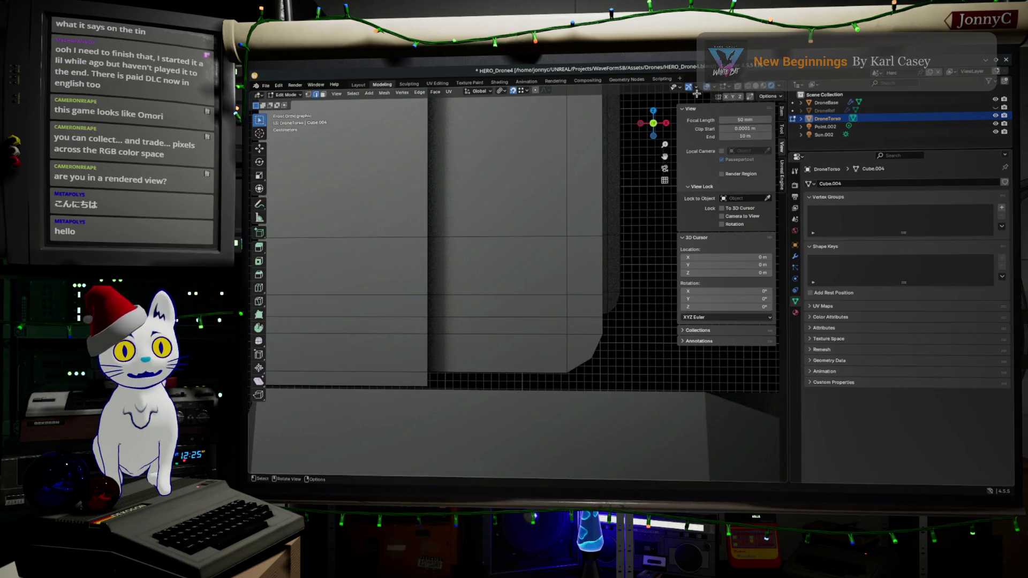
{"action": "middle_click_drag", "start_coordinate": [567, 191], "coordinate": [535, 244], "text": "shift"}
{"action": "scroll", "coordinate": [552, 226], "scroll_direction": "down", "scroll_amount": 3}
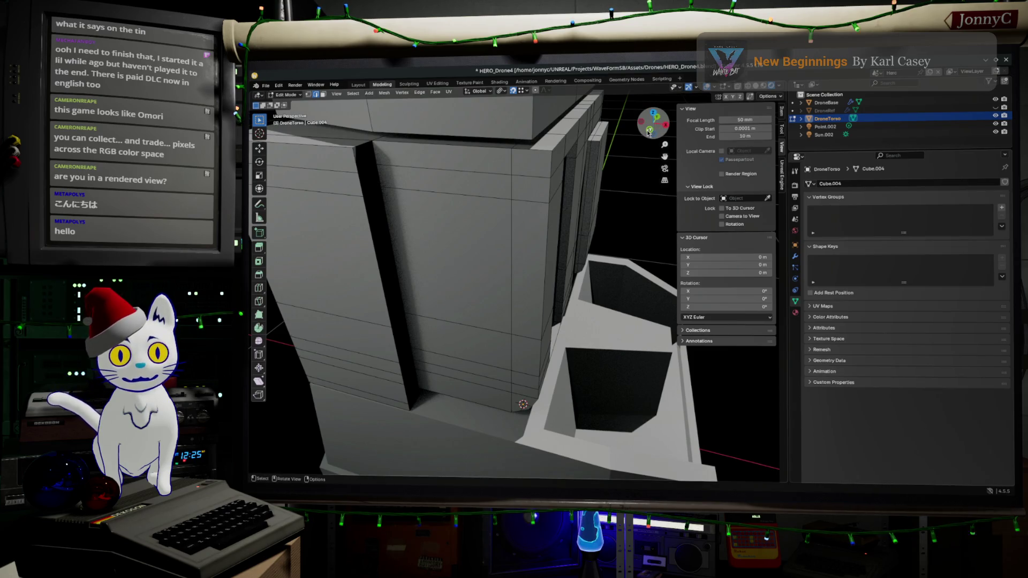
{"action": "left_click", "coordinate": [648, 132]}
{"action": "scroll", "coordinate": [586, 251], "scroll_direction": "up", "scroll_amount": 2}
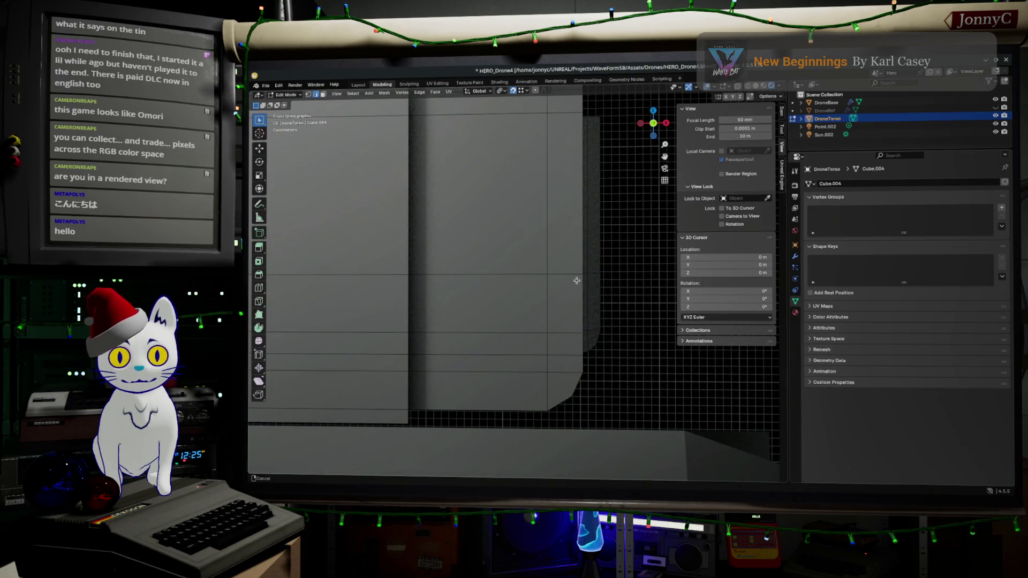
{"action": "middle_click_drag", "start_coordinate": [576, 281], "coordinate": [564, 224], "text": "shift"}
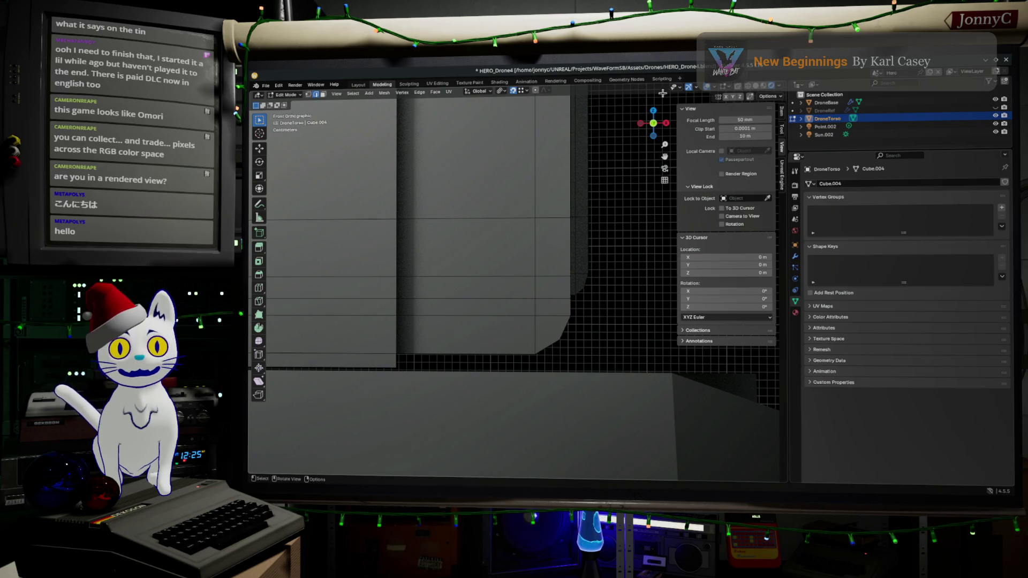
- Enable X-ray and select an edge on the torso's lower side
{"action": "left_click", "coordinate": [755, 87]}
{"action": "scroll", "coordinate": [536, 351], "scroll_direction": "up", "scroll_amount": 3}
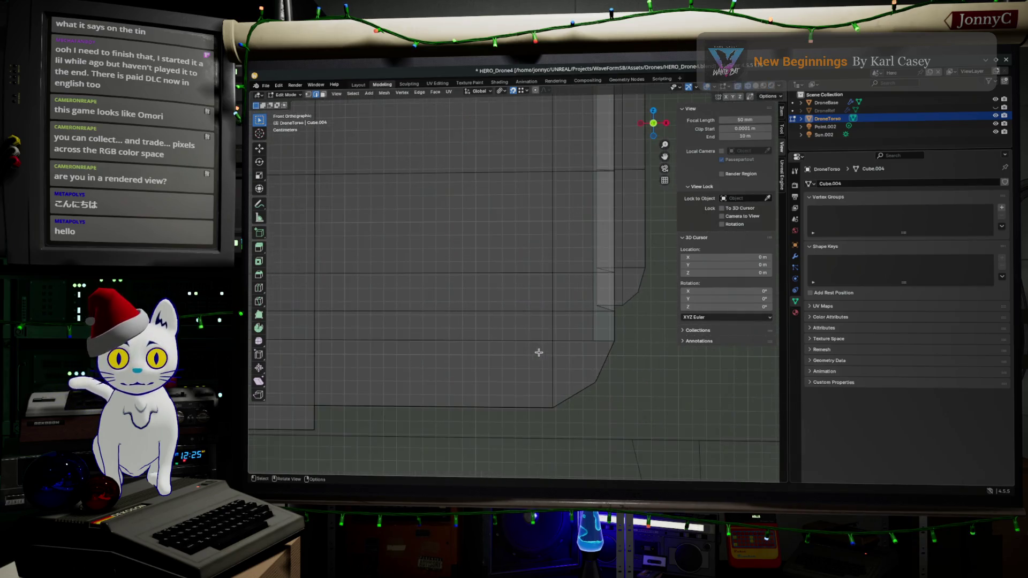
{"action": "mouse_move", "coordinate": [600, 362]}
{"action": "middle_mouse_down"}
{"action": "mouse_move", "coordinate": [619, 363]}
{"action": "mouse_move", "coordinate": [603, 367]}
{"action": "mouse_move", "coordinate": [615, 361]}
{"action": "mouse_move", "coordinate": [570, 342]}
{"action": "middle_mouse_up"}
{"action": "left_click", "coordinate": [581, 330]}
{"action": "left_click", "coordinate": [578, 331]}
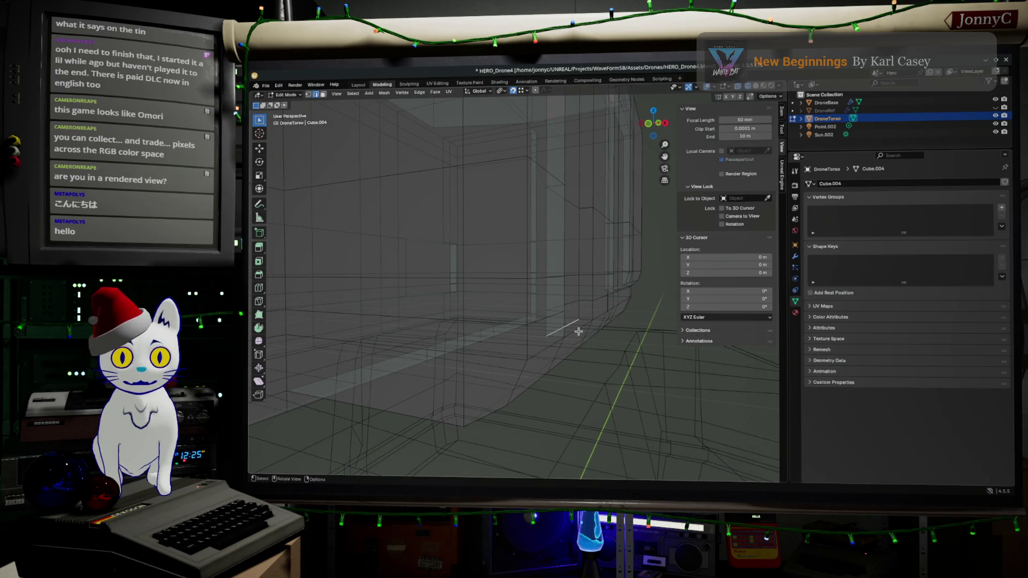
{"action": "left_click", "coordinate": [577, 331]}
{"action": "scroll", "coordinate": [631, 262], "scroll_direction": "down", "scroll_amount": 3}
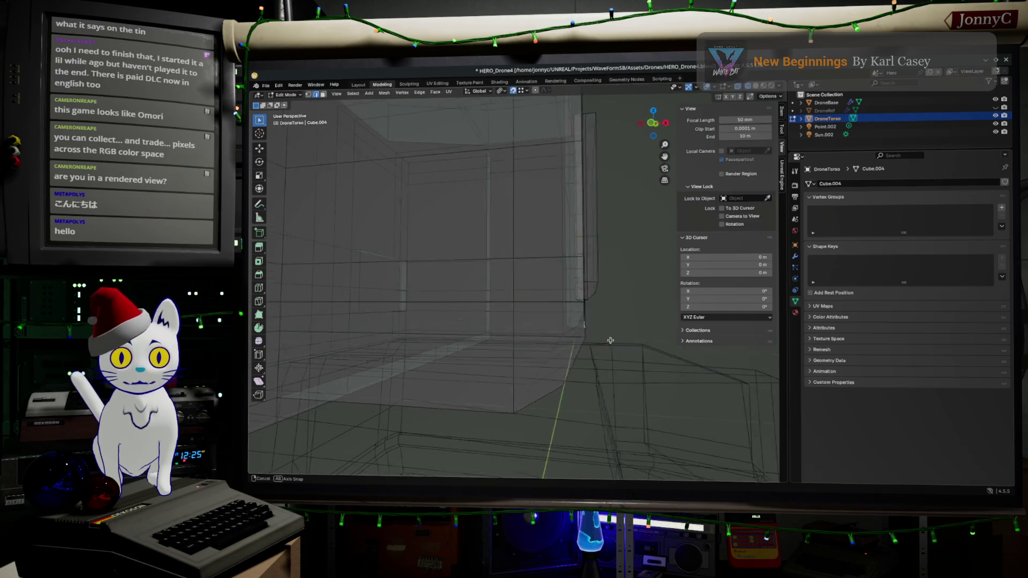
{"action": "left_click", "coordinate": [653, 125]}
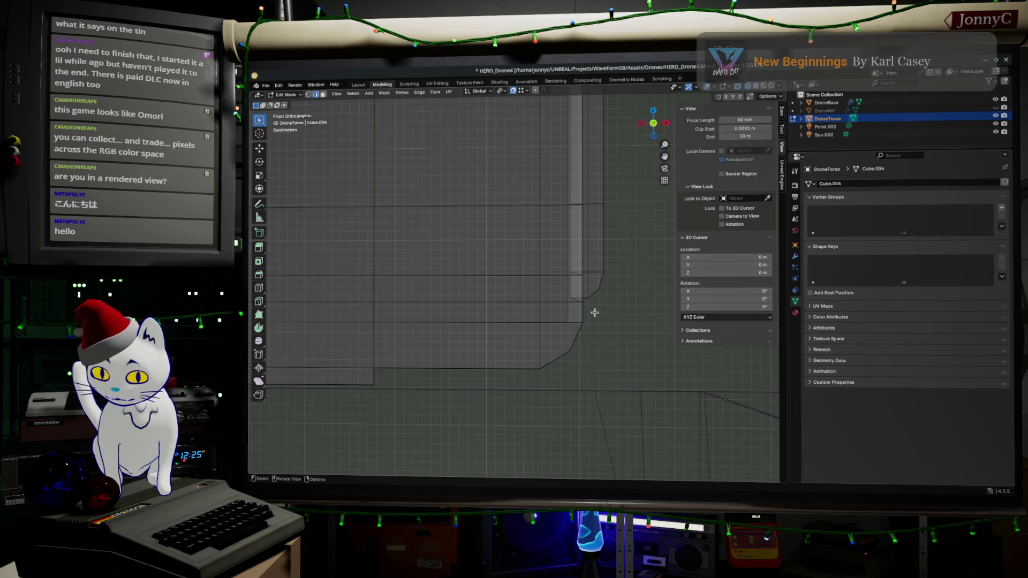
- Rip the corner vertex and reposition the nearby edges with G
{"action": "key", "text": "g"}
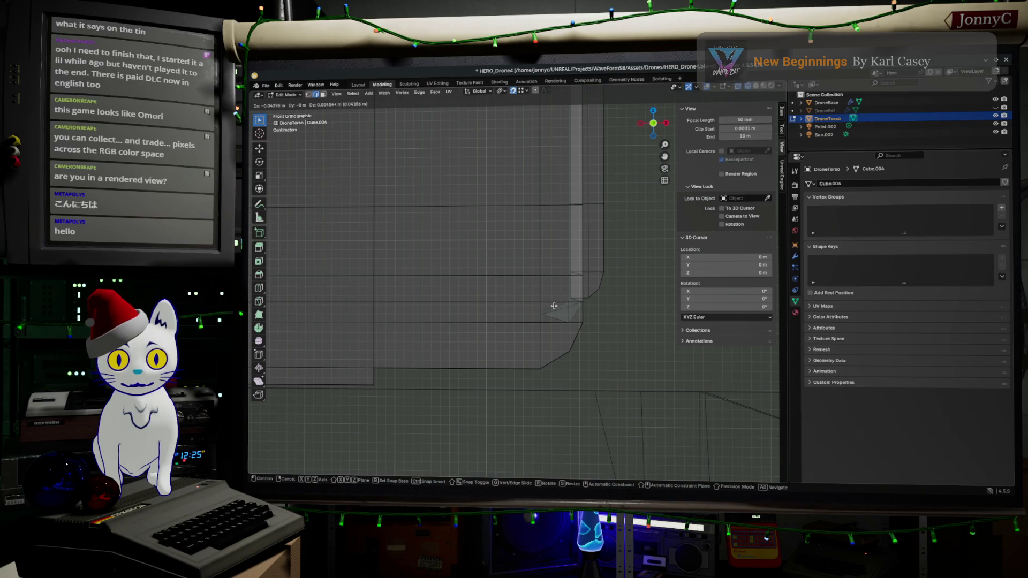
{"action": "left_click", "coordinate": [554, 306]}
{"action": "middle_click_drag", "start_coordinate": [555, 305], "coordinate": [517, 345]}
{"action": "key", "text": "g"}
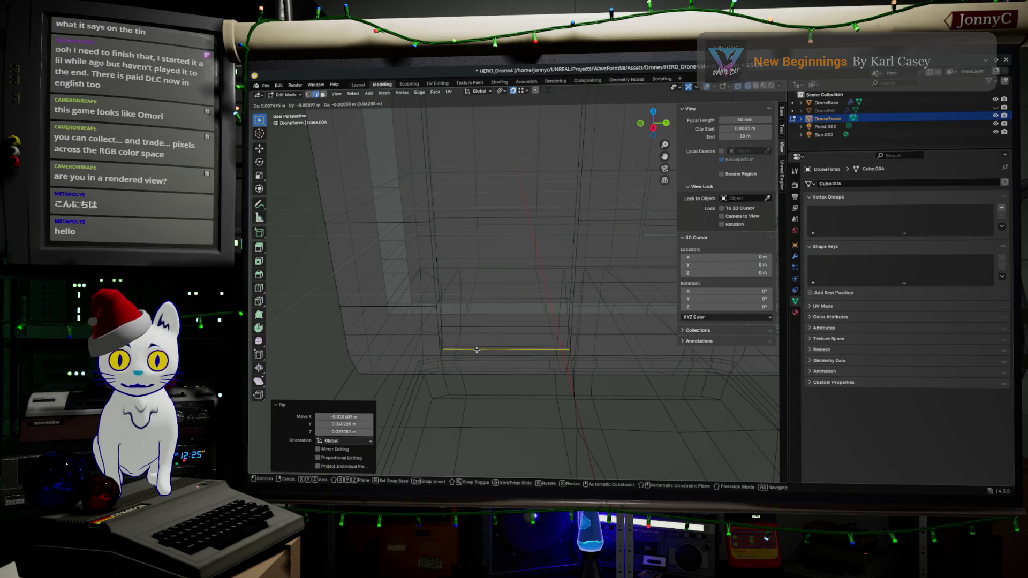
{"action": "left_click", "coordinate": [477, 350]}
{"action": "mouse_move", "coordinate": [477, 350]}
{"action": "middle_mouse_down"}
{"action": "mouse_move", "coordinate": [427, 342]}
{"action": "mouse_move", "coordinate": [431, 321]}
{"action": "mouse_move", "coordinate": [553, 339]}
{"action": "mouse_move", "coordinate": [555, 320]}
{"action": "middle_mouse_up"}
{"action": "key", "text": "g"}
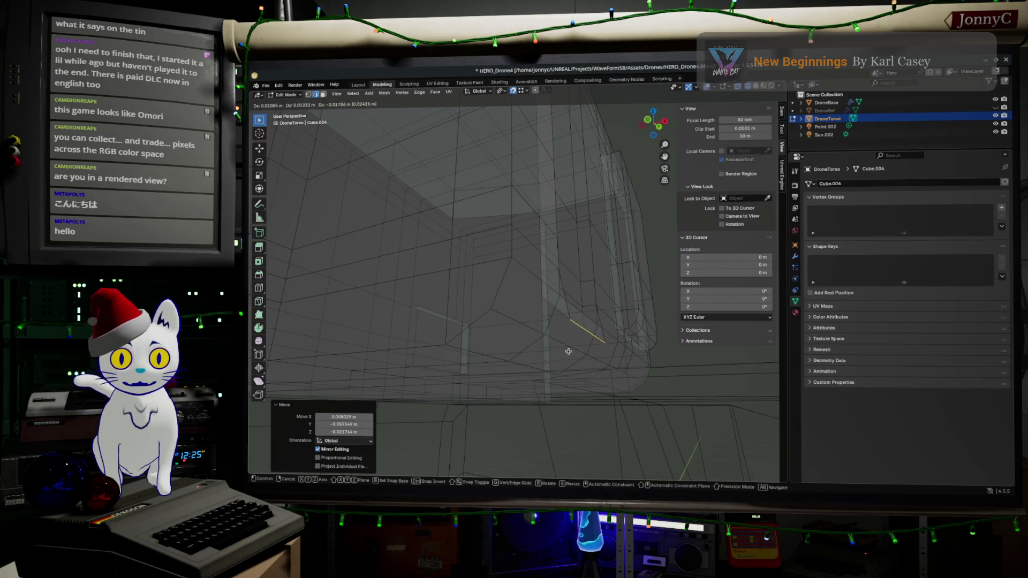
{"action": "left_click", "coordinate": [554, 332]}
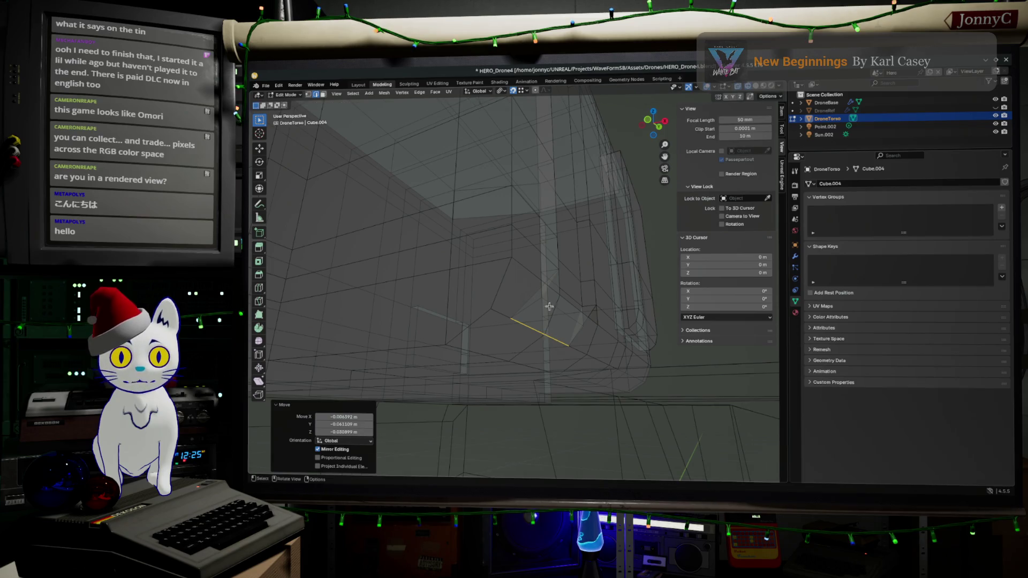
- Change the transform pivot point and shift the selected edge along Y
{"action": "left_click", "coordinate": [502, 91]}
{"action": "left_click", "coordinate": [514, 109]}
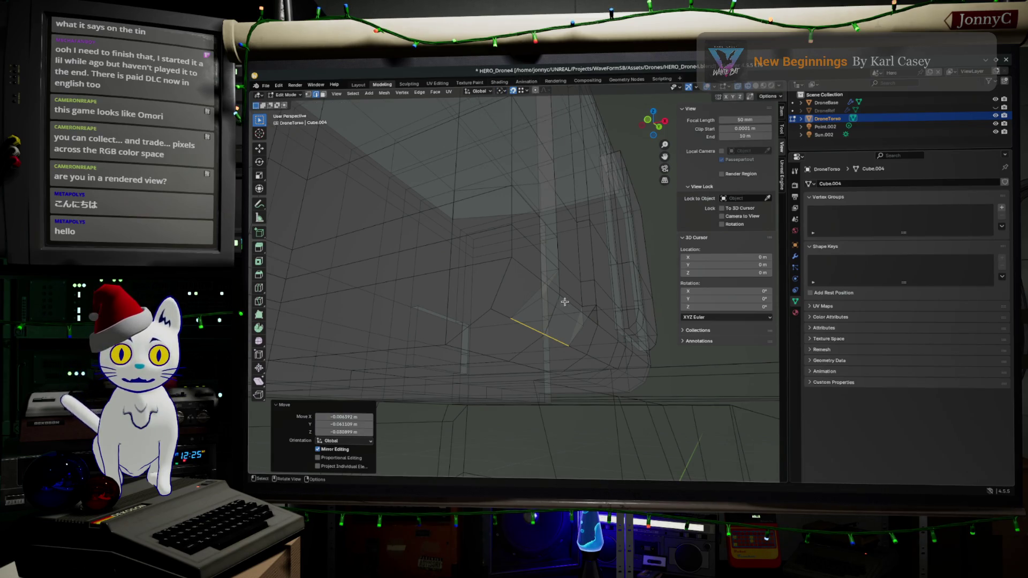
{"action": "key", "text": "g"}
{"action": "left_click", "coordinate": [548, 339]}
- Delete the stray edge beside the chamfer via X > Vertices
{"action": "mouse_move", "coordinate": [548, 338]}
{"action": "middle_mouse_down"}
{"action": "mouse_move", "coordinate": [562, 344]}
{"action": "mouse_move", "coordinate": [470, 367]}
{"action": "mouse_move", "coordinate": [461, 338]}
{"action": "middle_mouse_up"}
{"action": "left_click", "coordinate": [461, 339]}
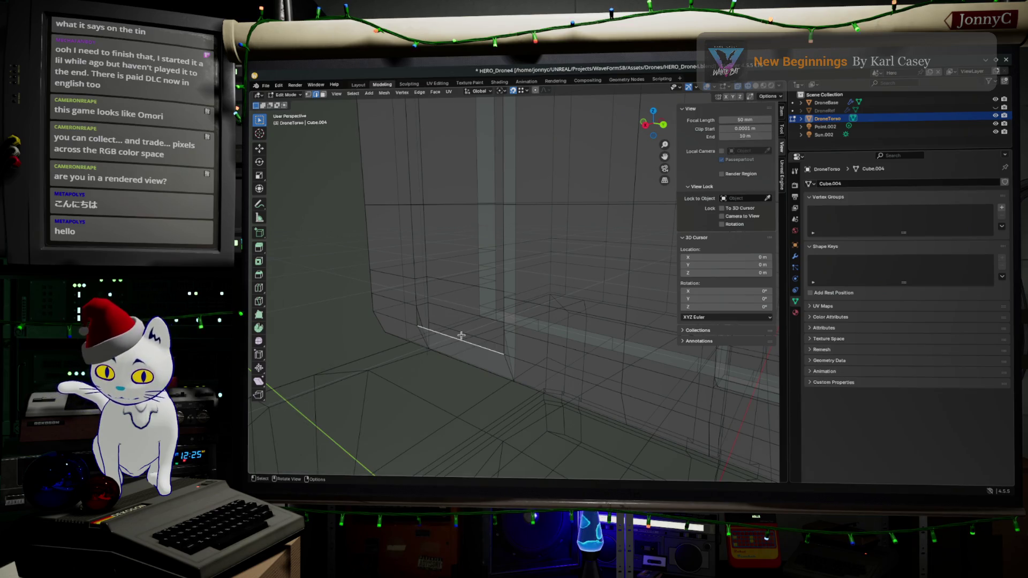
{"action": "key", "text": "x"}
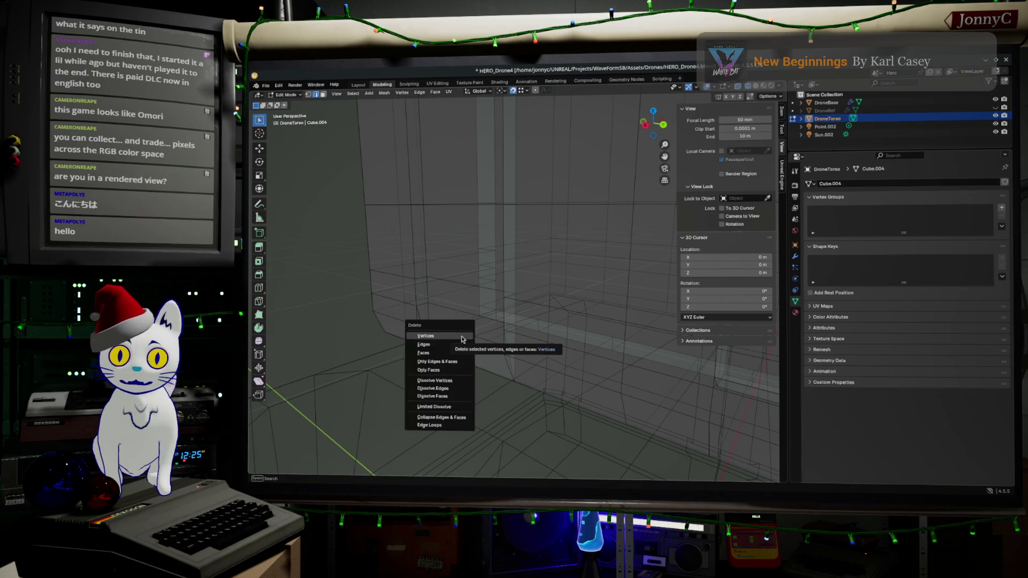
{"action": "left_click", "coordinate": [460, 344]}
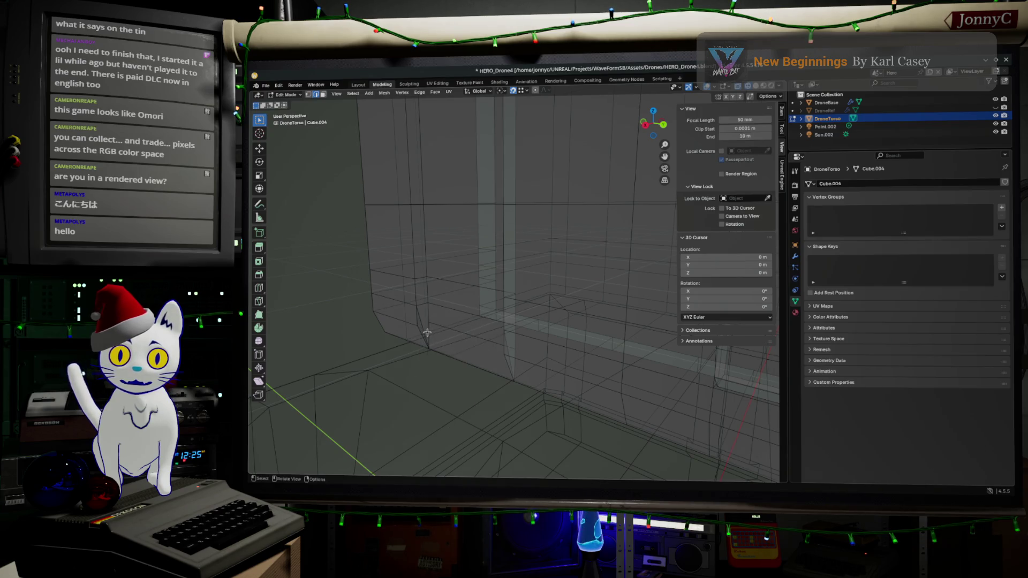
- Select the two vertical edges on the torso's lower wall
{"action": "left_click", "coordinate": [419, 324]}
{"action": "mouse_move", "coordinate": [434, 331]}
{"action": "middle_mouse_down"}
{"action": "mouse_move", "coordinate": [496, 316]}
{"action": "mouse_move", "coordinate": [585, 320]}
{"action": "middle_mouse_up"}
{"action": "left_click", "coordinate": [593, 320], "text": "shift"}
{"action": "left_click", "coordinate": [593, 326]}
{"action": "mouse_move", "coordinate": [594, 326]}
{"action": "middle_mouse_down"}
{"action": "mouse_move", "coordinate": [523, 341]}
{"action": "mouse_move", "coordinate": [426, 332]}
{"action": "middle_mouse_up"}
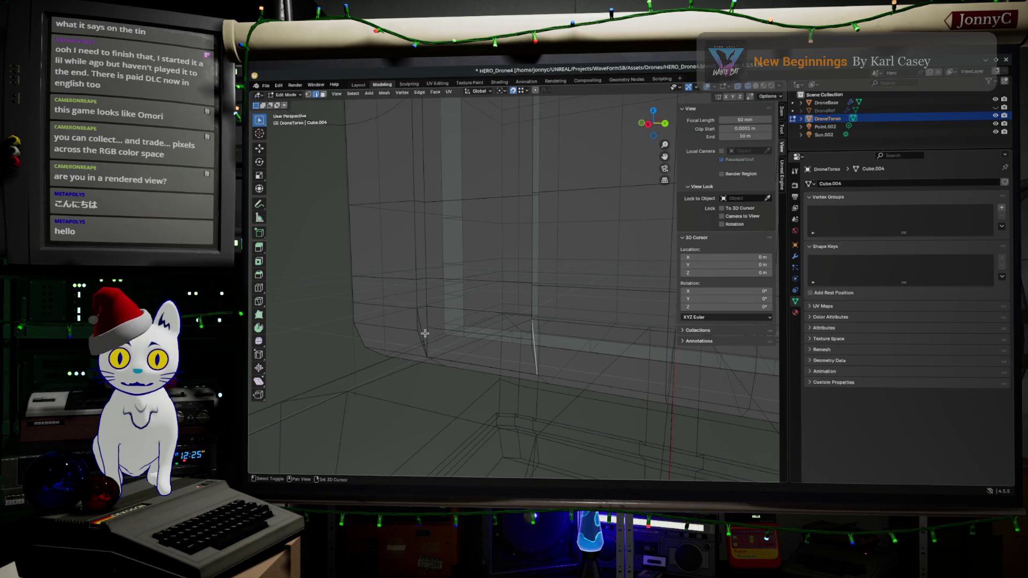
{"action": "left_click", "coordinate": [425, 333], "text": "shift"}
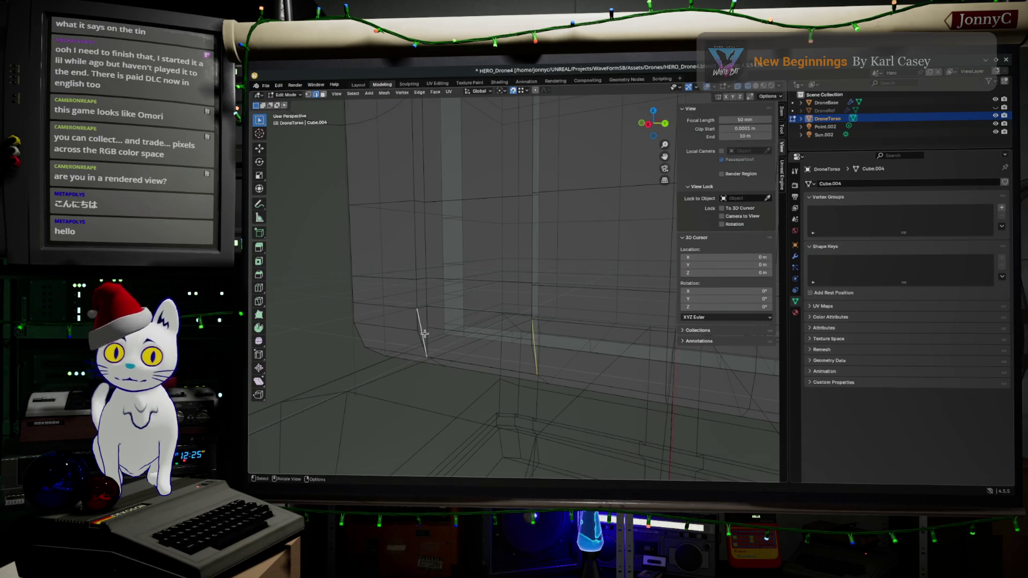
- Delete the two selected vertical edges on the torso's lower wall
{"action": "key", "text": "x"}
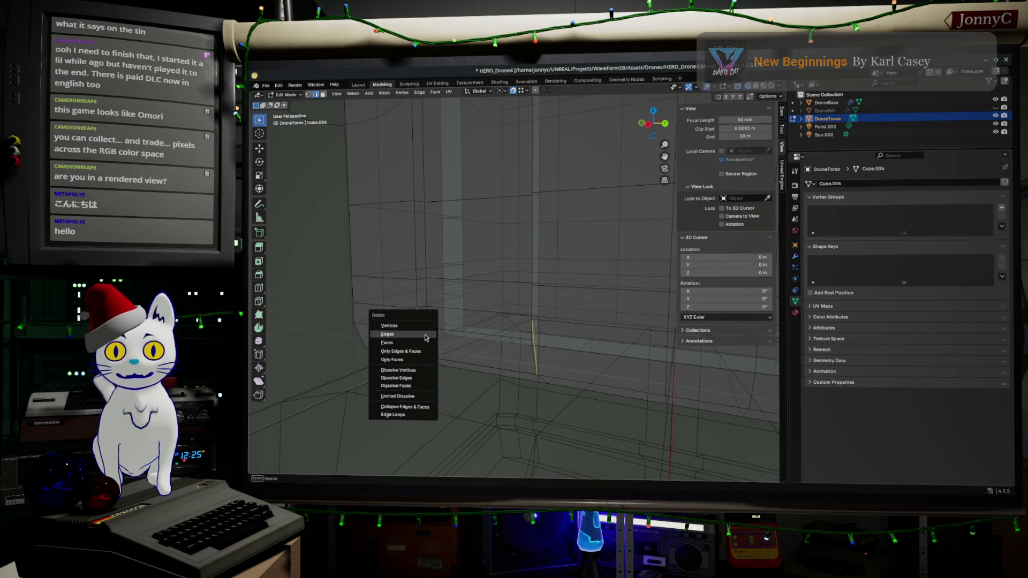
{"action": "left_click", "coordinate": [425, 334]}
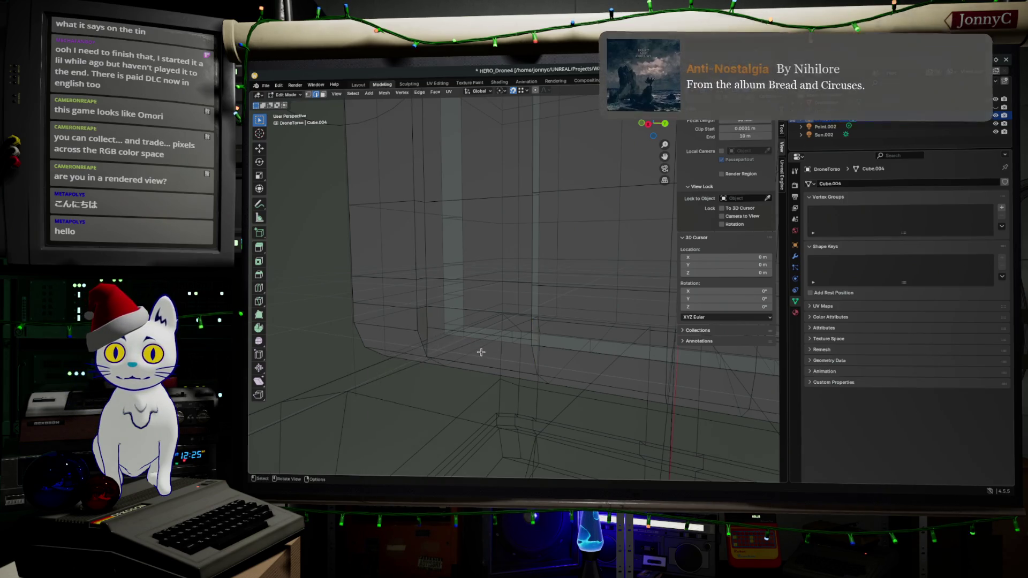
{"action": "middle_click_drag", "start_coordinate": [456, 344], "coordinate": [458, 336]}
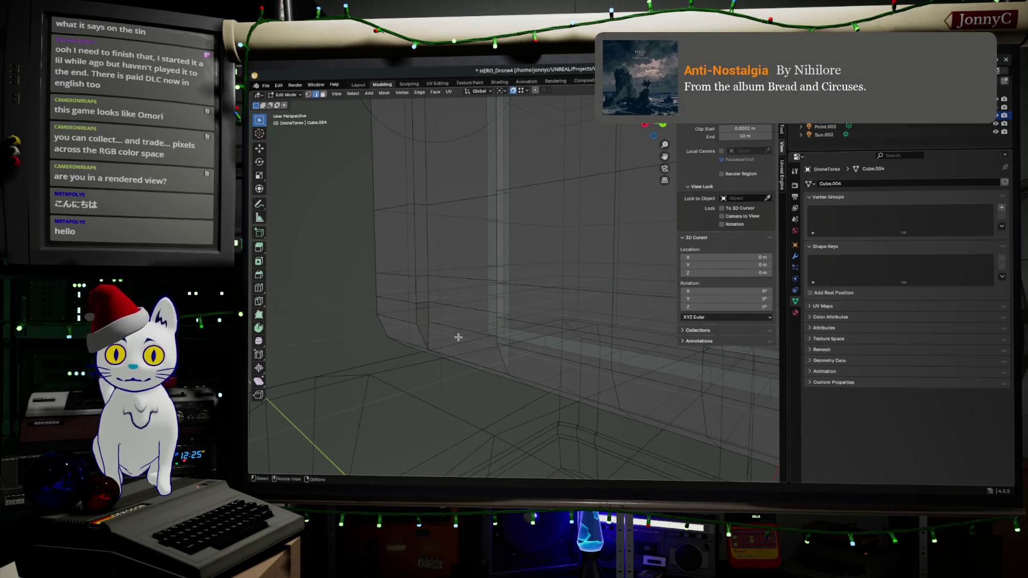
- Select small faces on the wall and try a loop cut across the lower wall, then undo it
{"action": "left_click", "coordinate": [424, 317]}
{"action": "middle_click_drag", "start_coordinate": [432, 323], "coordinate": [585, 322]}
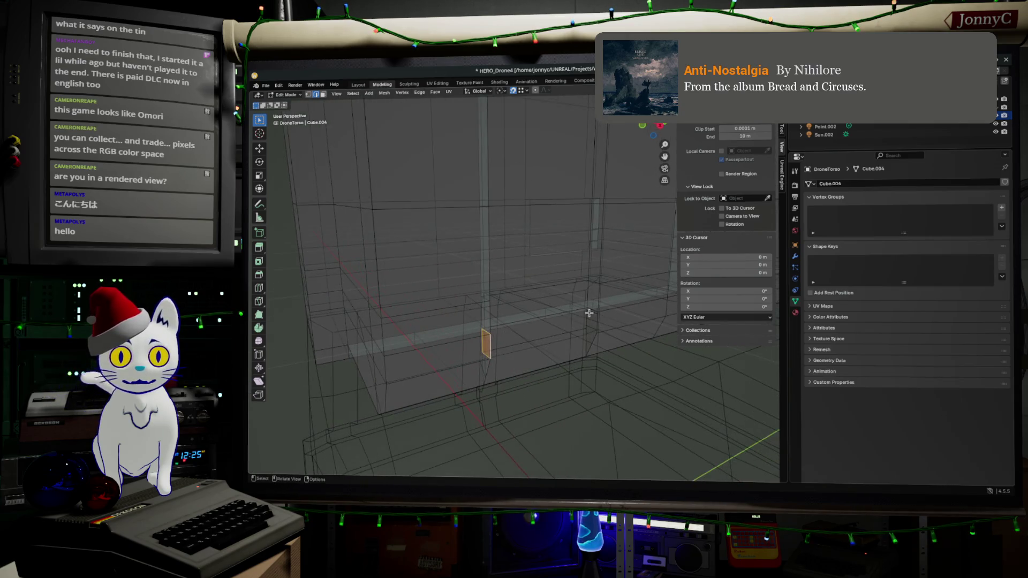
{"action": "left_click", "coordinate": [590, 318]}
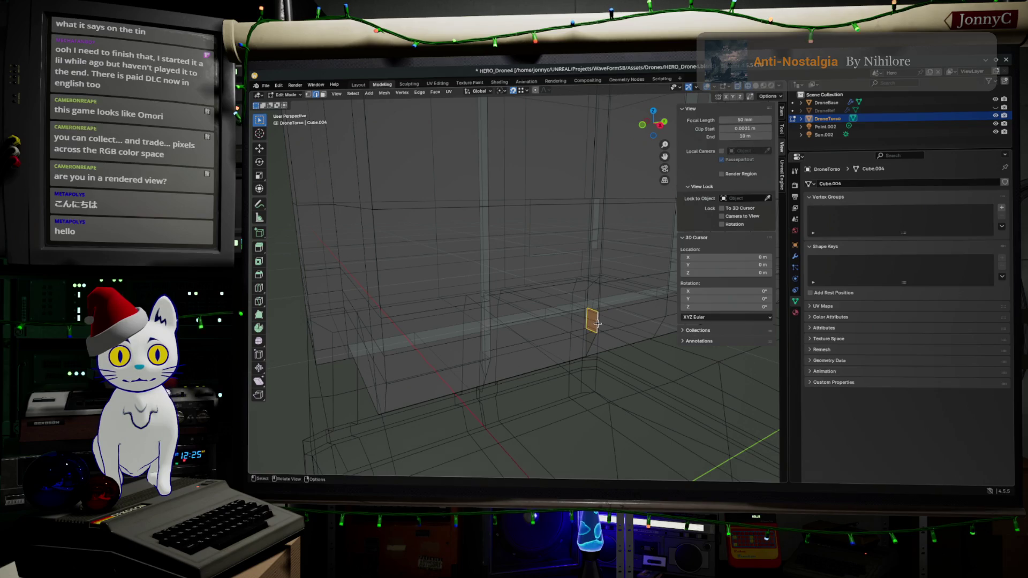
{"action": "mouse_move", "coordinate": [592, 337]}
{"action": "middle_mouse_down"}
{"action": "mouse_move", "coordinate": [581, 313]}
{"action": "mouse_move", "coordinate": [581, 339]}
{"action": "middle_mouse_up"}
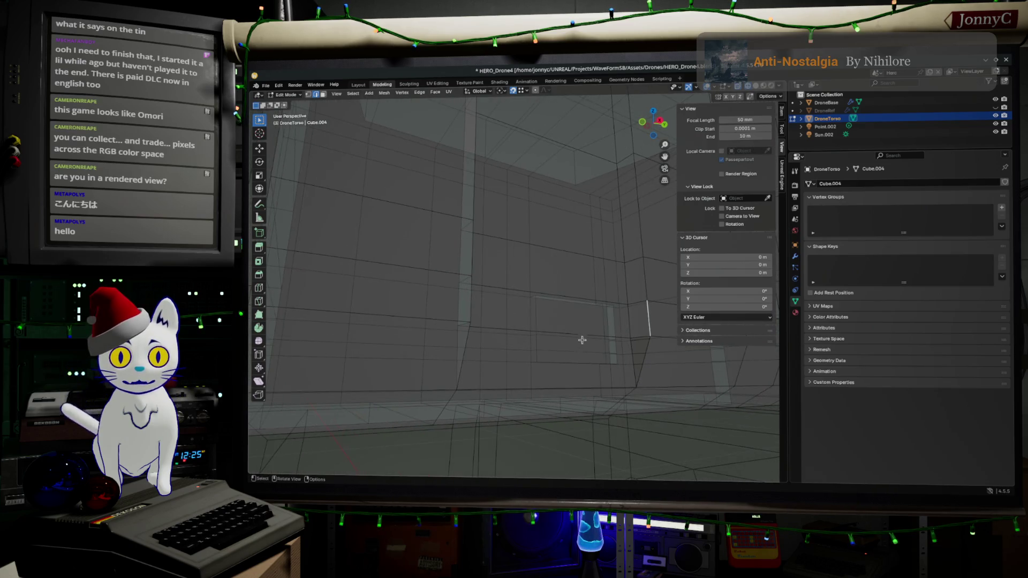
{"action": "key", "text": "ctrl+r"}
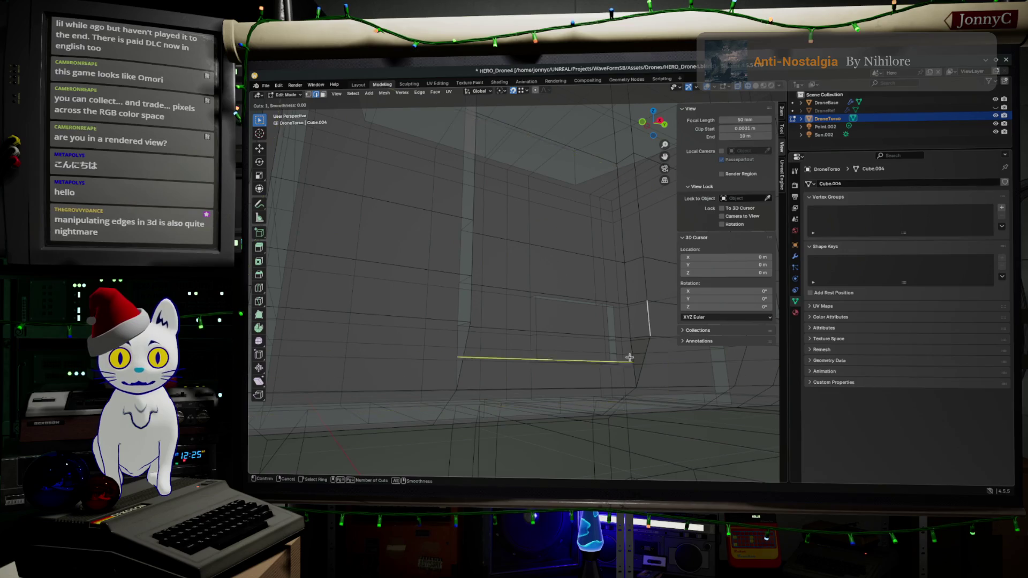
{"action": "left_click", "coordinate": [631, 358]}
{"action": "left_click", "coordinate": [630, 358]}
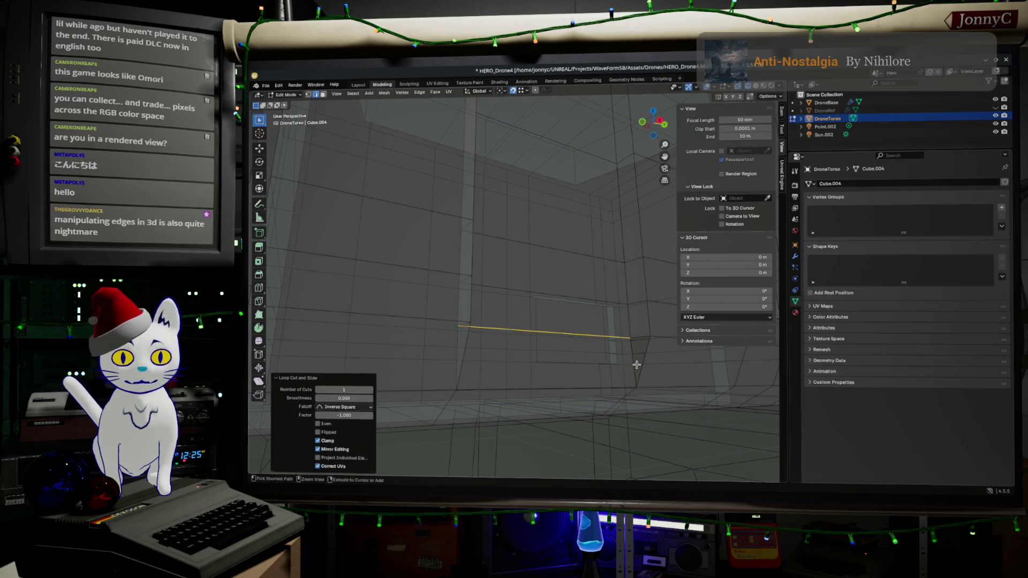
{"action": "key", "text": "ctrl+z"}
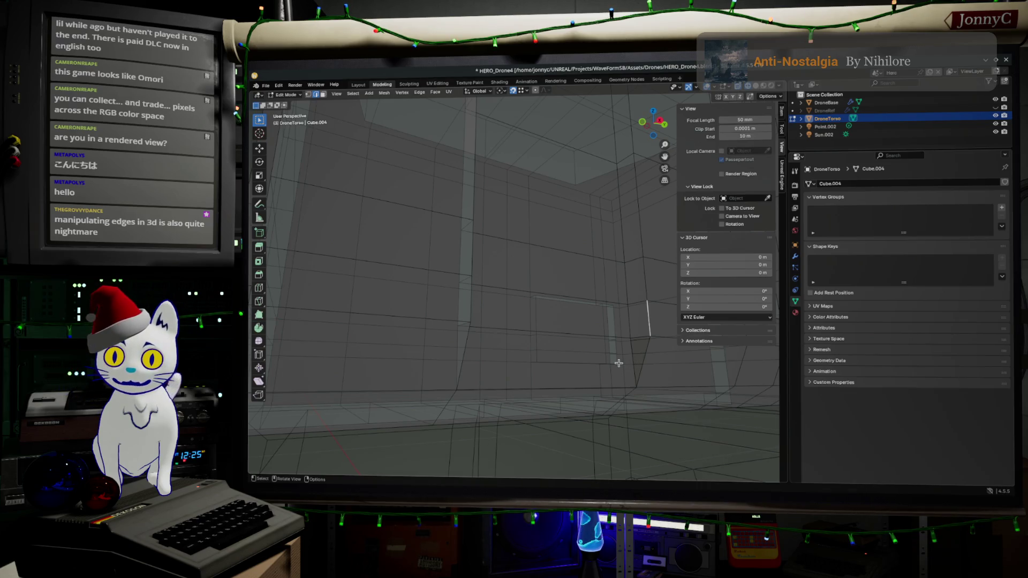
- Try another centred loop cut on the lower wall, undo it, and cancel a further attempt
{"action": "key", "text": "ctrl+r"}
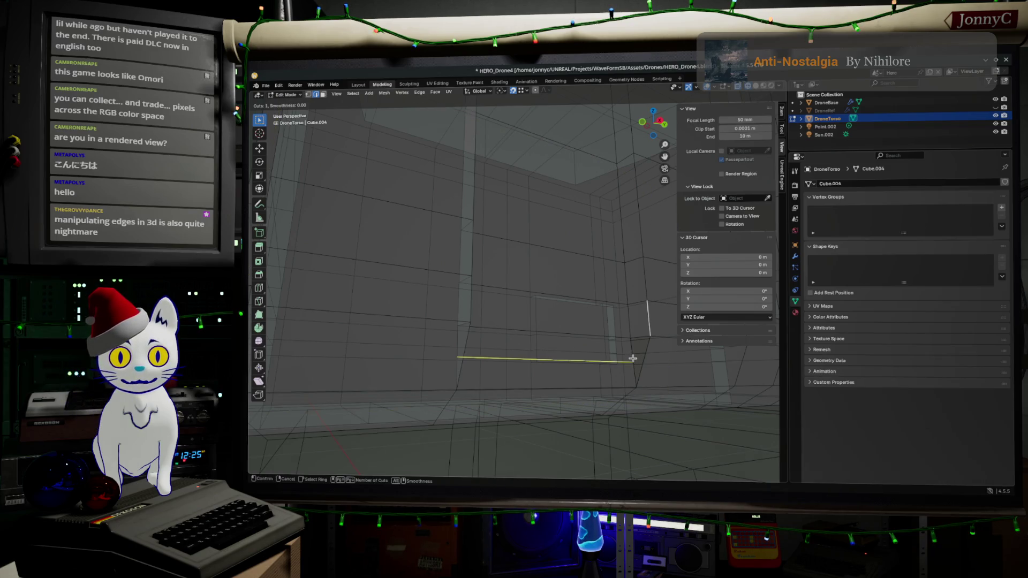
{"action": "left_click", "coordinate": [633, 358]}
{"action": "right_click", "coordinate": [631, 368]}
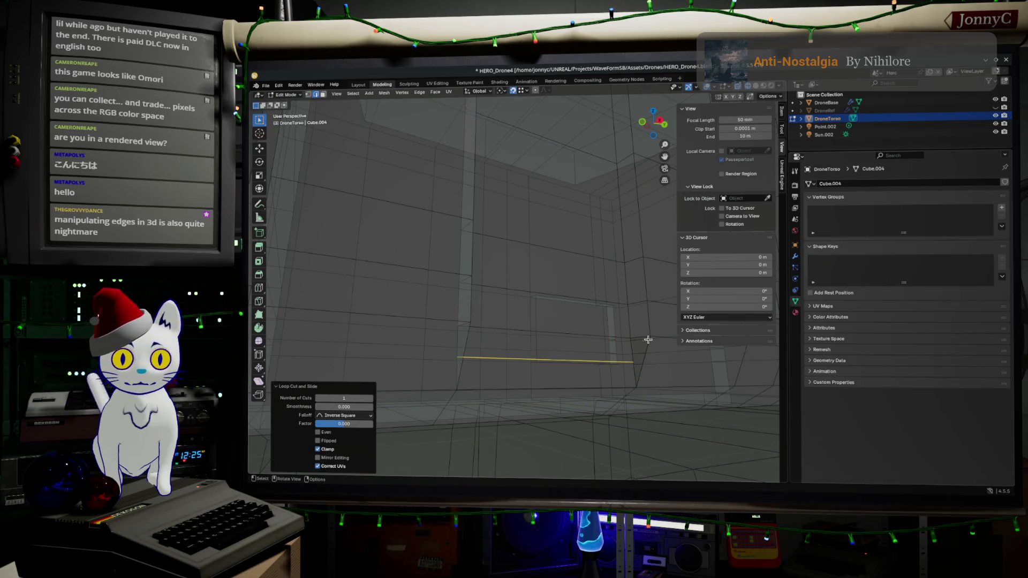
{"action": "key", "text": "ctrl+z"}
{"action": "key", "text": "ctrl+r"}
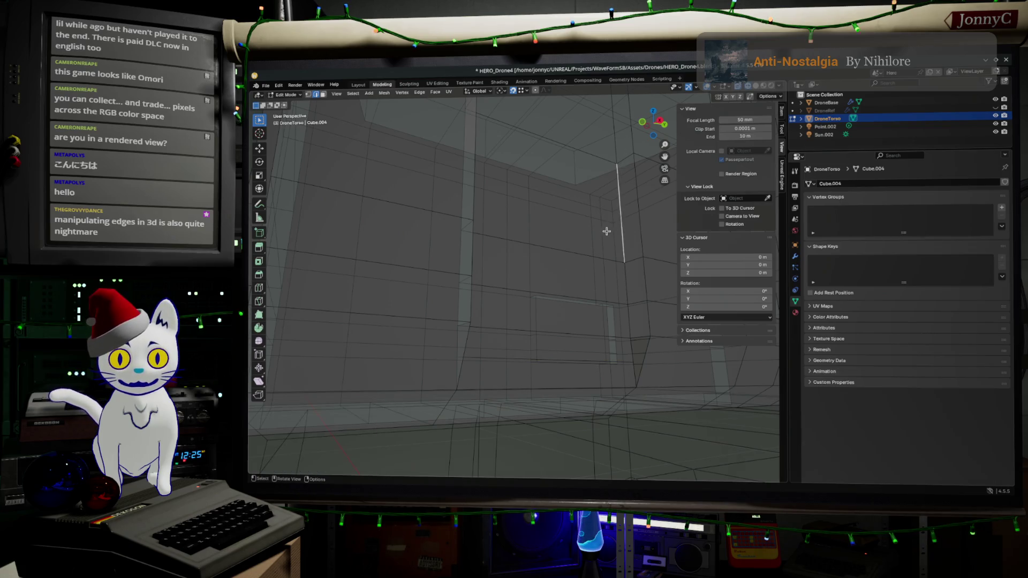
{"action": "right_click", "coordinate": [637, 345]}
- Select the small quad's edges and fill a face between them, then undo the fill
{"action": "left_click", "coordinate": [641, 345], "text": "shift"}
{"action": "left_click", "coordinate": [645, 354], "text": "shift"}
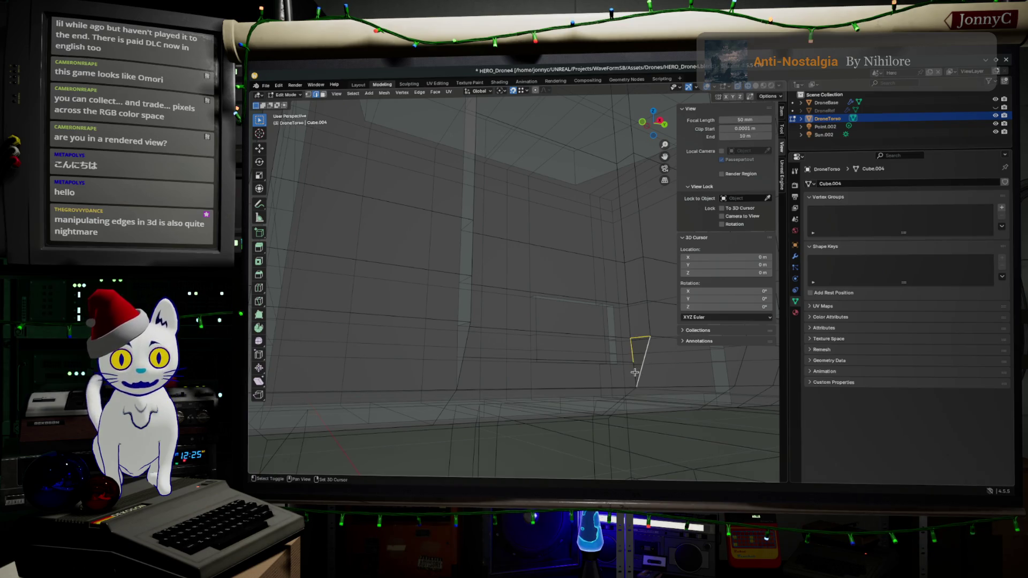
{"action": "middle_click_drag", "start_coordinate": [635, 372], "coordinate": [398, 345]}
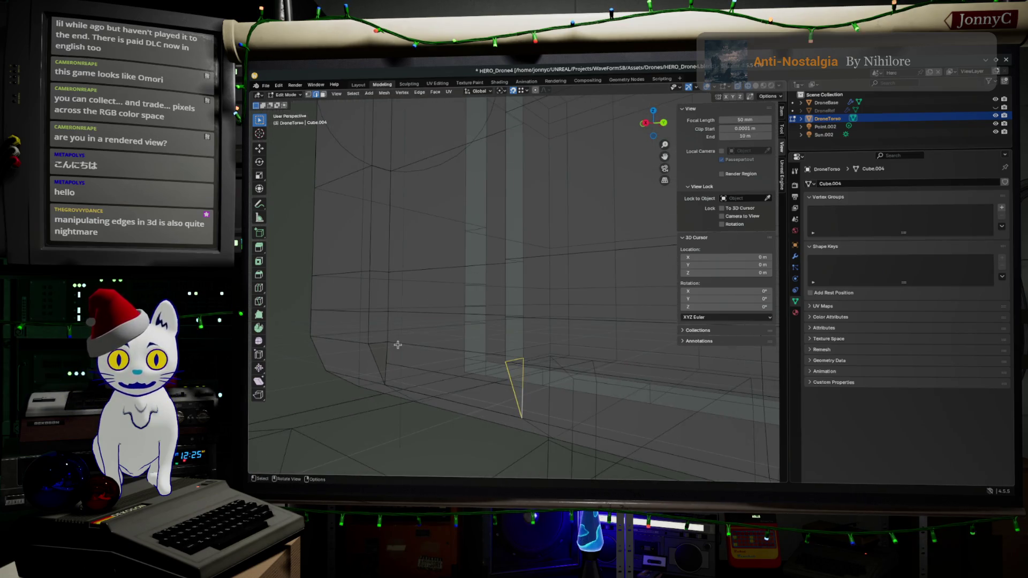
{"action": "left_click", "coordinate": [394, 365], "text": "shift"}
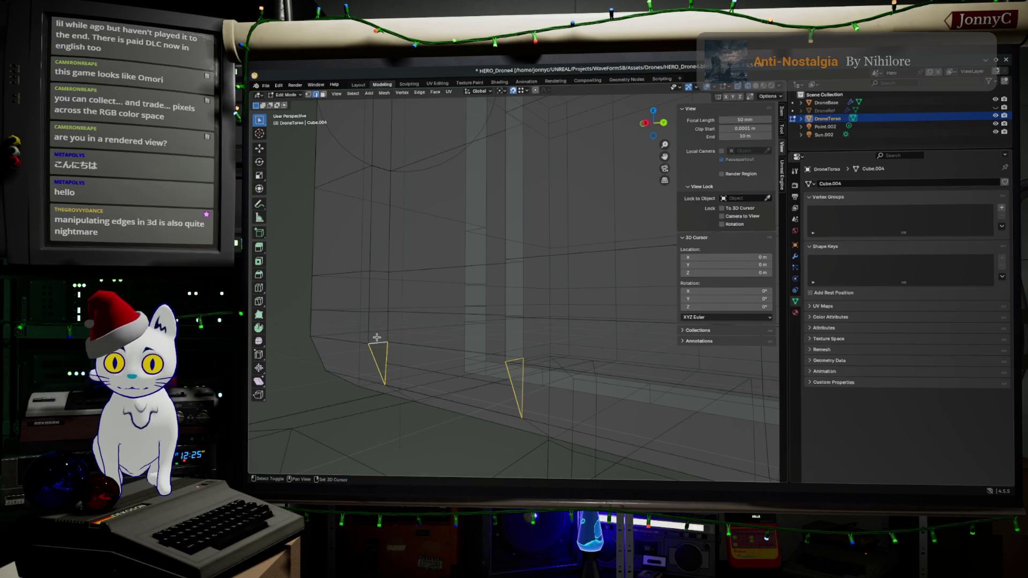
{"action": "key", "text": "f"}
{"action": "key", "text": "ctrl+z"}
{"action": "key", "text": "ctrl+z"}
{"action": "key", "text": "ctrl+z"}
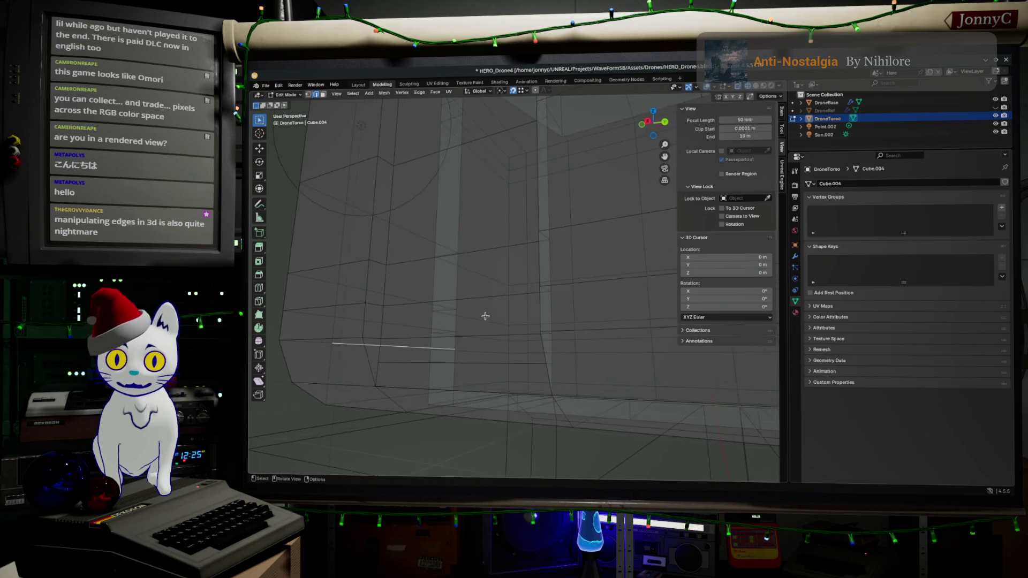
- Merge the whole DroneTorso mesh by distance, removing 2 duplicate vertices
{"action": "key", "text": "a"}
{"action": "key", "text": "m"}
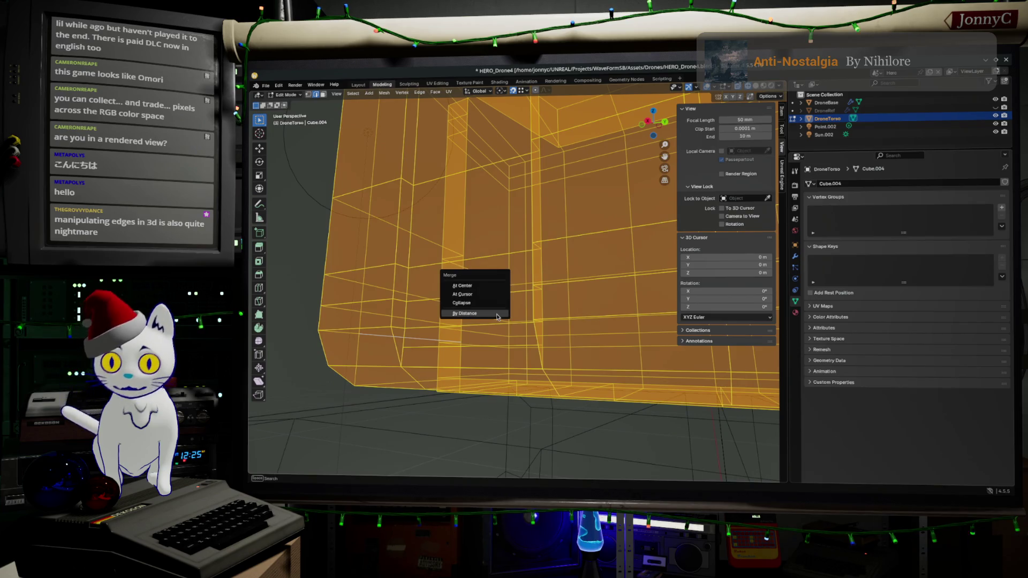
{"action": "left_click", "coordinate": [497, 315]}
- Clear the selection, pick a single vertical edge, and orbit to view the torso from the front
{"action": "key", "text": "alt+a"}
{"action": "key", "text": "a"}
{"action": "left_click", "coordinate": [514, 293]}
{"action": "mouse_move", "coordinate": [514, 294]}
{"action": "middle_mouse_down"}
{"action": "mouse_move", "coordinate": [500, 294]}
{"action": "mouse_move", "coordinate": [514, 317]}
{"action": "mouse_move", "coordinate": [500, 230]}
{"action": "mouse_move", "coordinate": [500, 397]}
{"action": "mouse_move", "coordinate": [514, 269]}
{"action": "mouse_move", "coordinate": [509, 305]}
{"action": "mouse_move", "coordinate": [543, 289]}
{"action": "middle_mouse_up"}
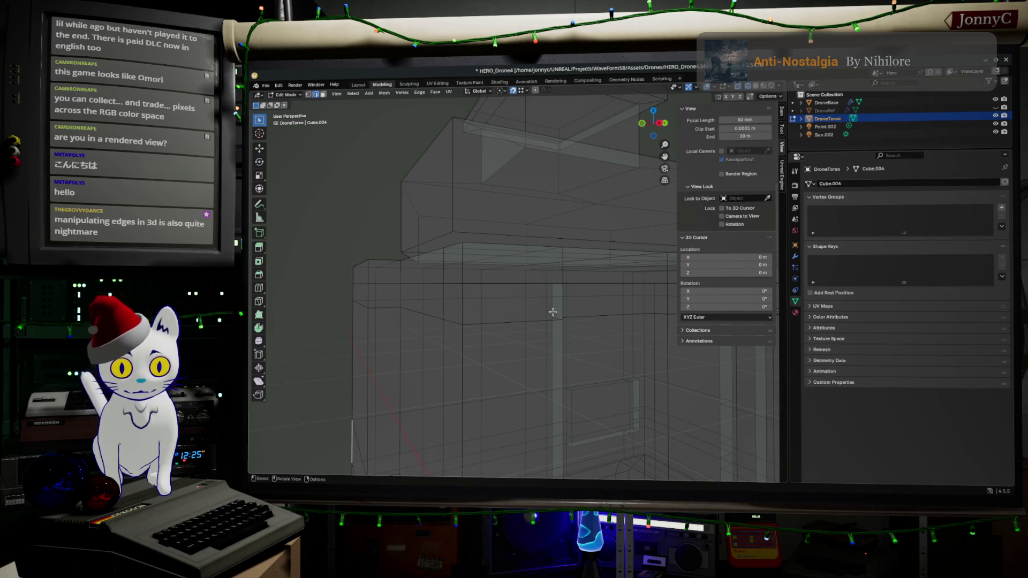
{"action": "middle_click_drag", "start_coordinate": [597, 301], "coordinate": [574, 312]}
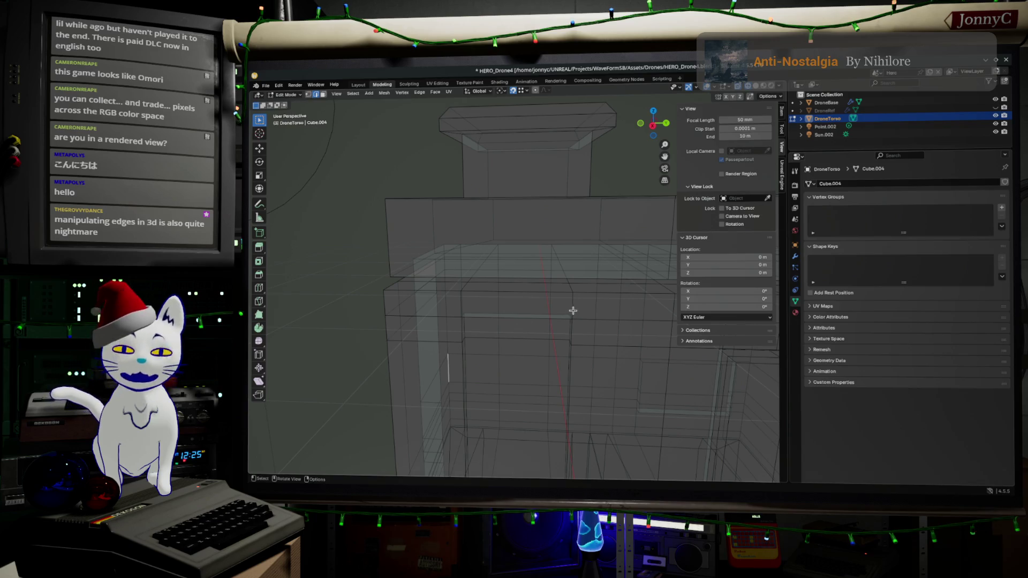
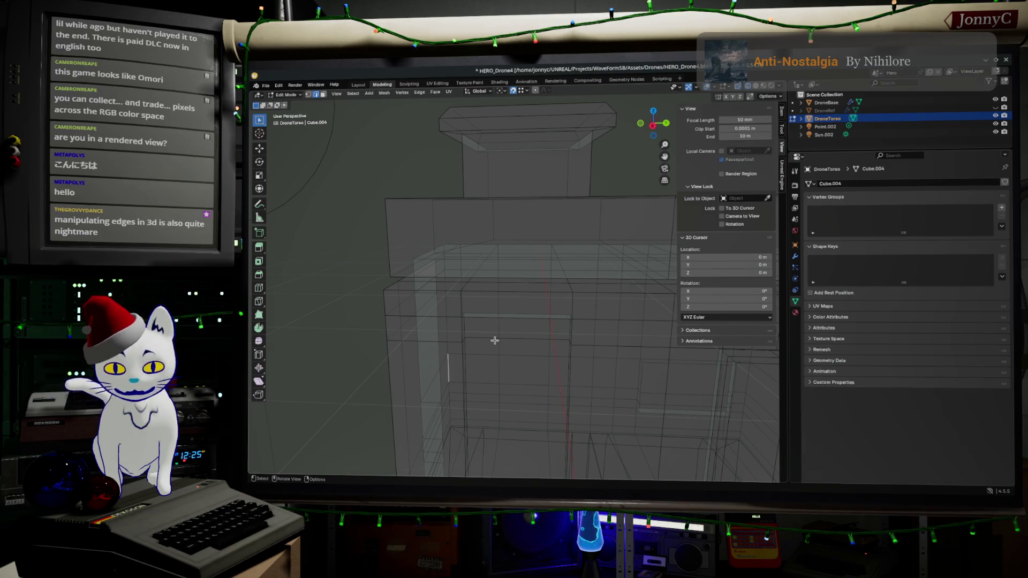
- Leave Edit Mode and switch the torso from Wireframe to Solid shading to reveal the recessed door panels
{"action": "mouse_move", "coordinate": [467, 303]}
{"action": "middle_mouse_down"}
{"action": "mouse_move", "coordinate": [486, 278]}
{"action": "mouse_move", "coordinate": [500, 278]}
{"action": "middle_mouse_up"}
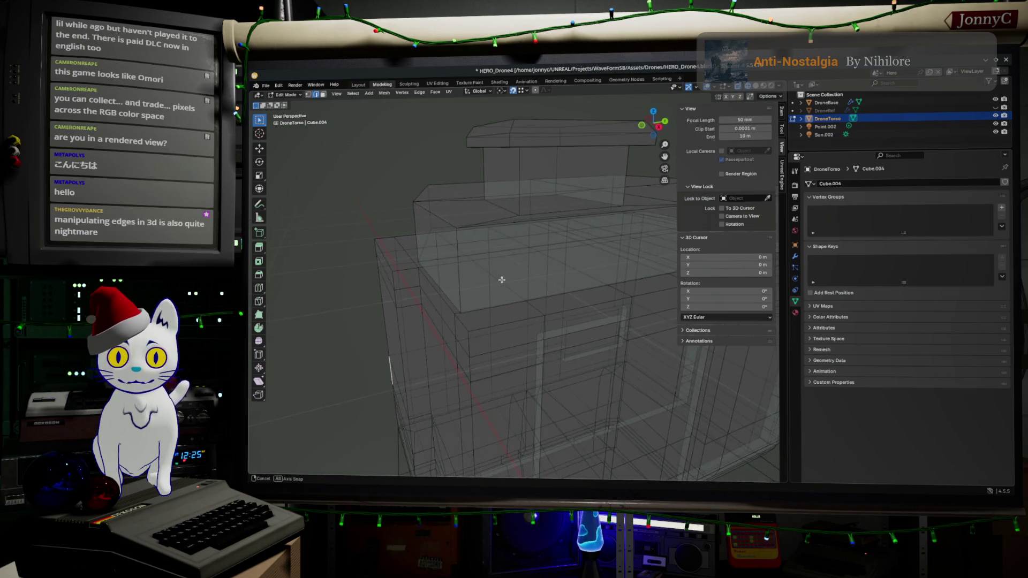
{"action": "scroll", "coordinate": [500, 278], "scroll_direction": "down", "scroll_amount": 3}
{"action": "mouse_move", "coordinate": [494, 313]}
{"action": "middle_mouse_down"}
{"action": "mouse_move", "coordinate": [489, 299]}
{"action": "mouse_move", "coordinate": [504, 318]}
{"action": "mouse_move", "coordinate": [518, 316]}
{"action": "middle_mouse_up"}
{"action": "key", "text": "Tab"}
{"action": "key", "text": "Tab"}
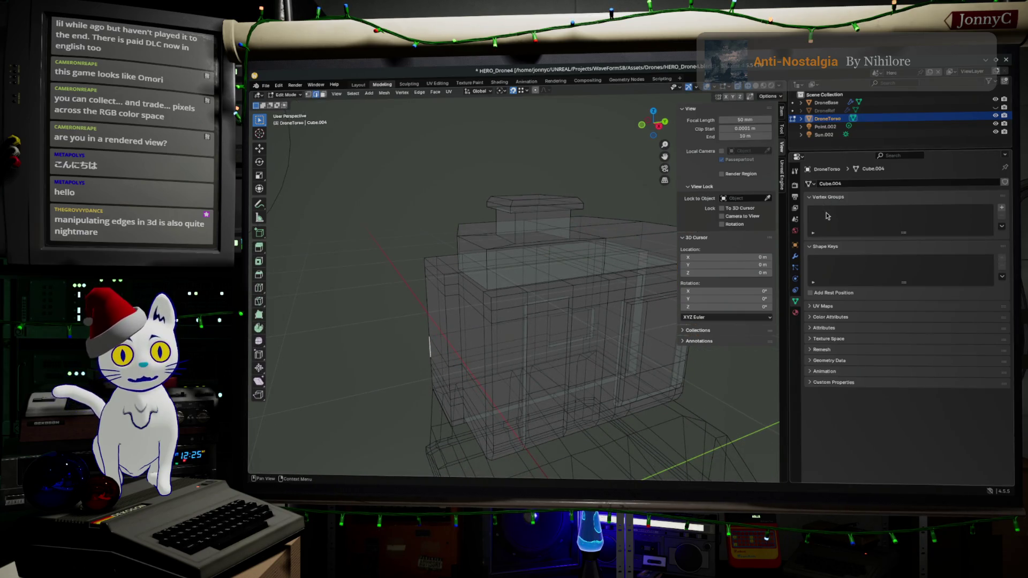
{"action": "left_click", "coordinate": [771, 87]}
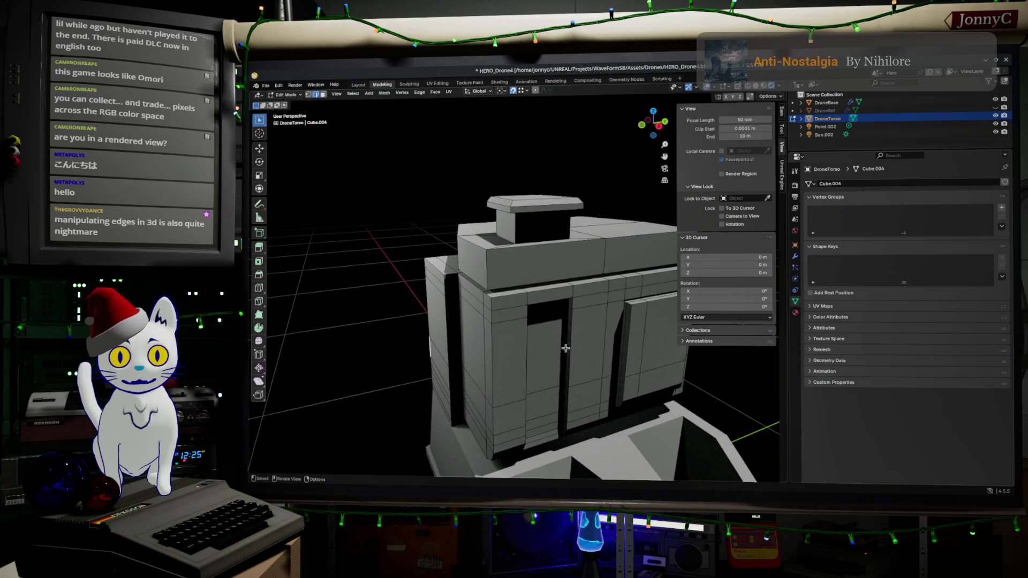
{"action": "middle_click_drag", "start_coordinate": [552, 349], "coordinate": [590, 379]}
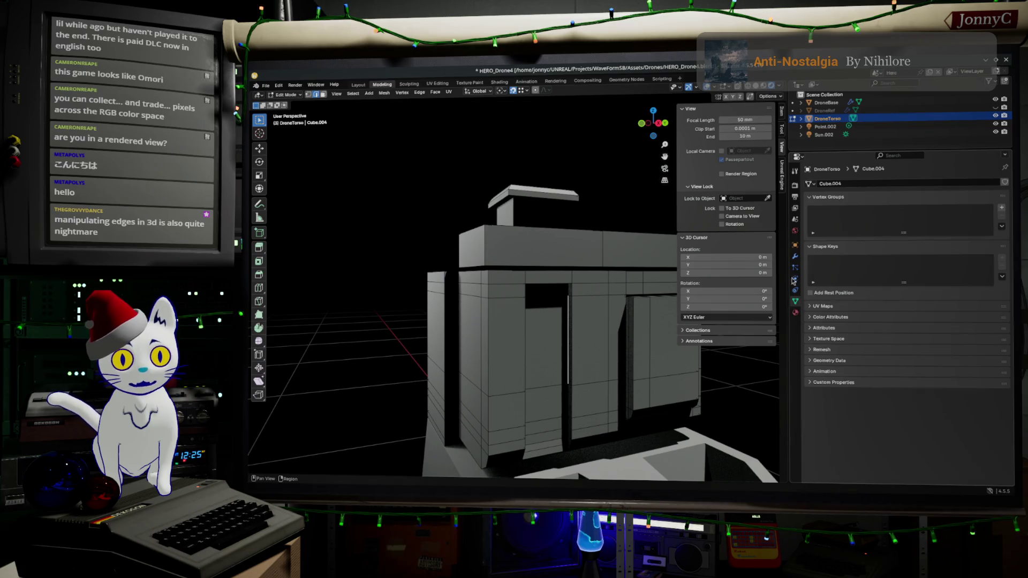
- Add a Subdivision Surface modifier to the torso, deleting the stray Surface Deform added by mistake
{"action": "left_click", "coordinate": [794, 256]}
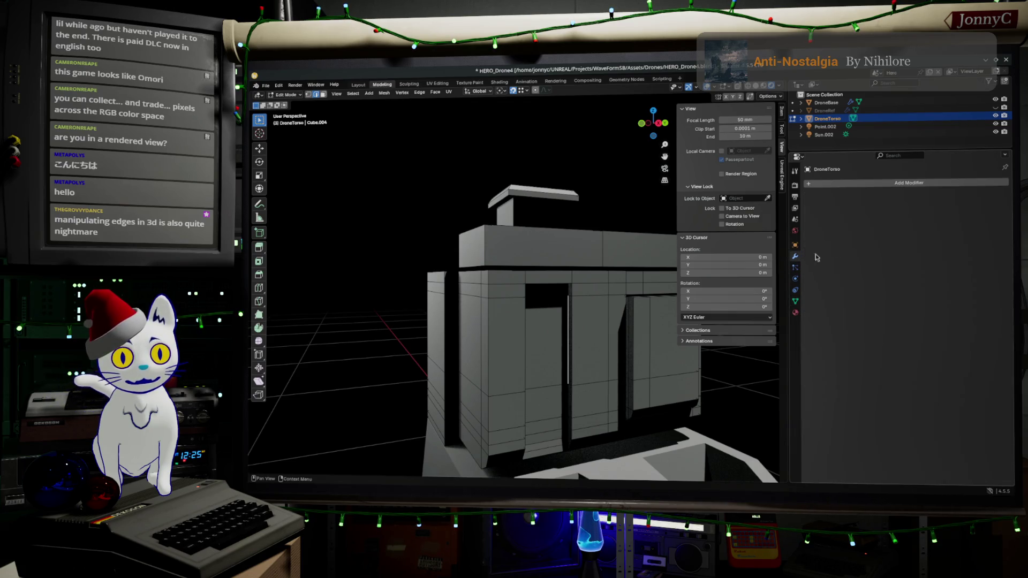
{"action": "left_click", "coordinate": [905, 183]}
{"action": "mouse_move", "coordinate": [907, 189]}
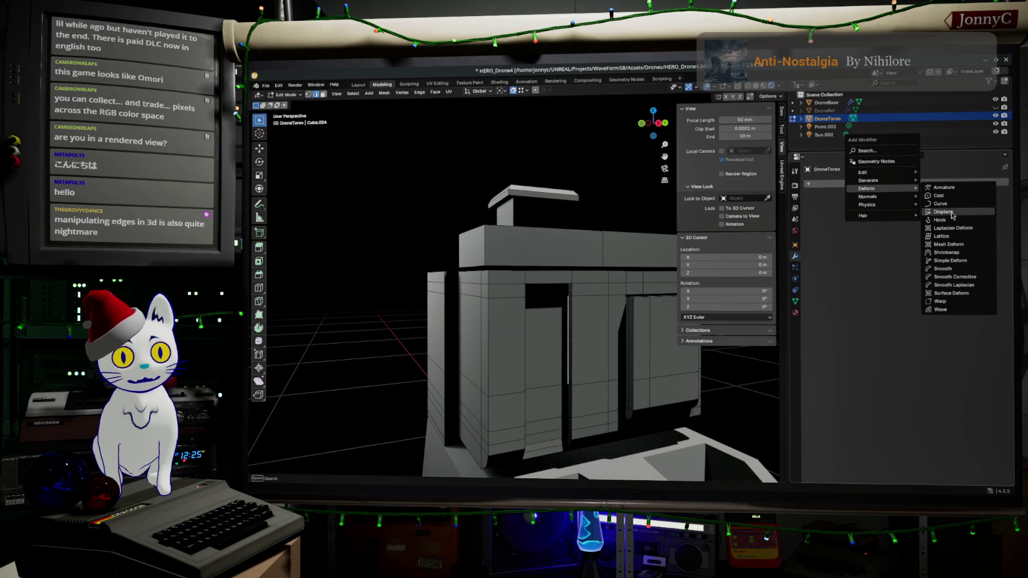
{"action": "left_click", "coordinate": [954, 293]}
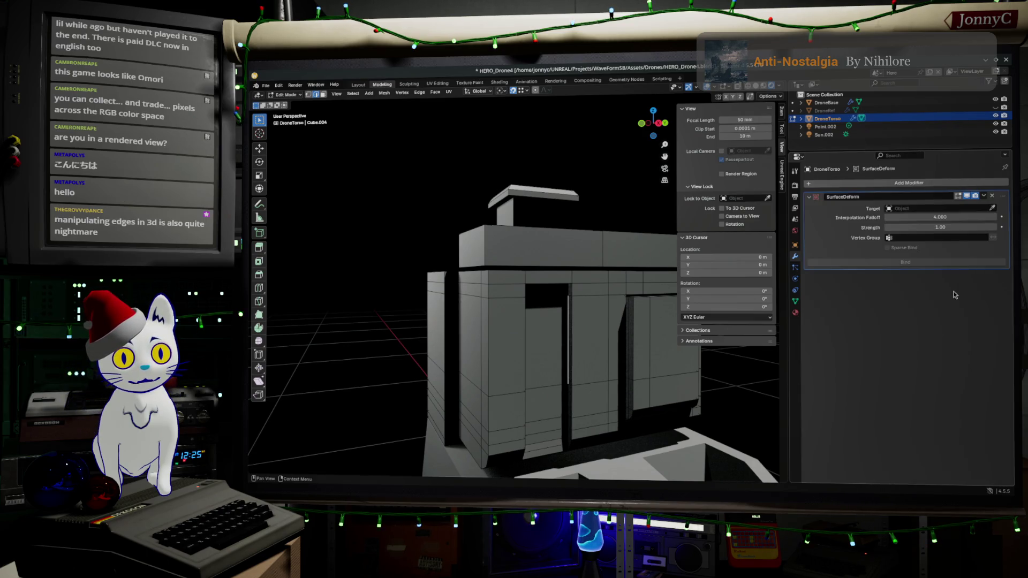
{"action": "left_click", "coordinate": [992, 195]}
{"action": "left_click", "coordinate": [987, 184]}
{"action": "mouse_move", "coordinate": [987, 186]}
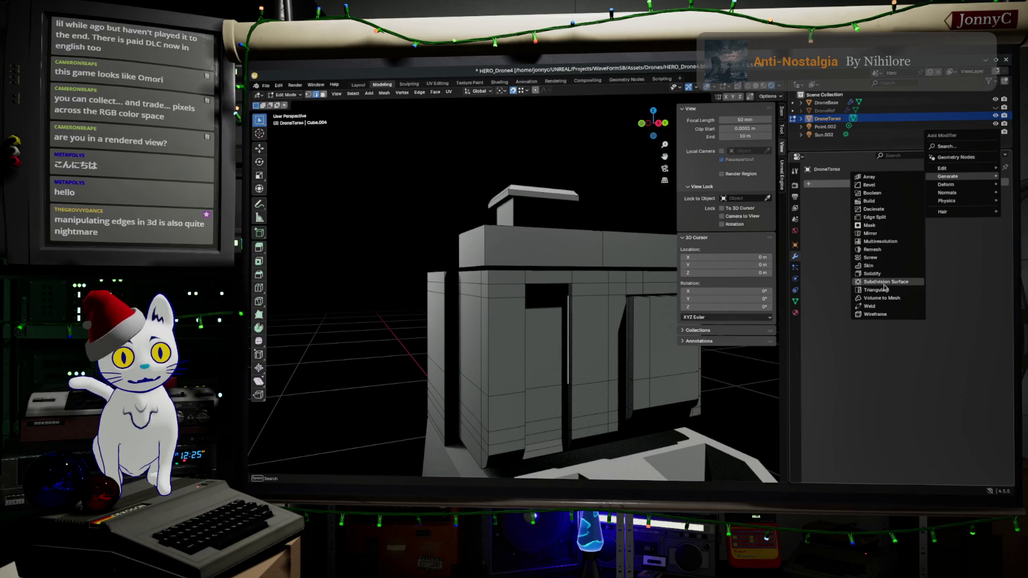
{"action": "left_click", "coordinate": [883, 284]}
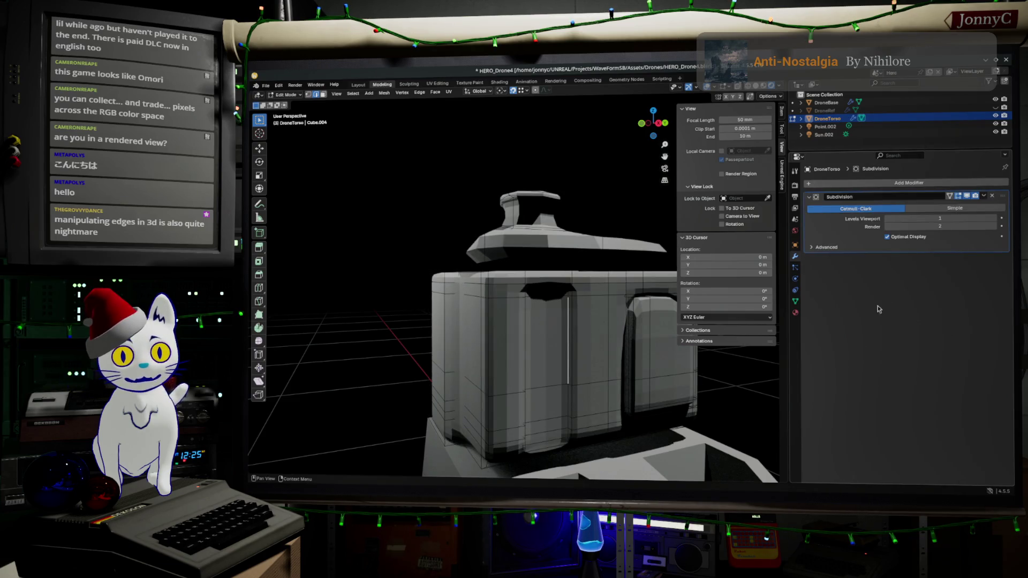
- Raise the Subdivision viewport level to 4 and select the front corner's vertical edge loop
{"action": "mouse_move", "coordinate": [551, 380]}
{"action": "middle_mouse_down"}
{"action": "mouse_move", "coordinate": [540, 383]}
{"action": "mouse_move", "coordinate": [568, 385]}
{"action": "mouse_move", "coordinate": [597, 367]}
{"action": "mouse_move", "coordinate": [588, 349]}
{"action": "middle_mouse_up"}
{"action": "key", "text": "ctrl+KP_1"}
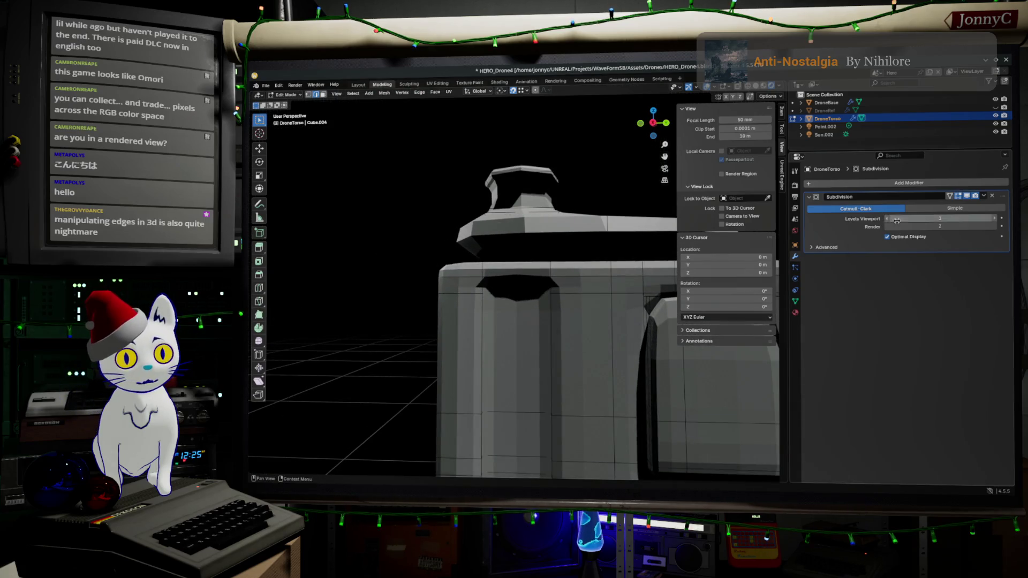
{"action": "left_click", "coordinate": [994, 219]}
{"action": "left_click_drag", "start_coordinate": [994, 221], "coordinate": [1020, 221]}
{"action": "middle_click_drag", "start_coordinate": [546, 324], "coordinate": [525, 323]}
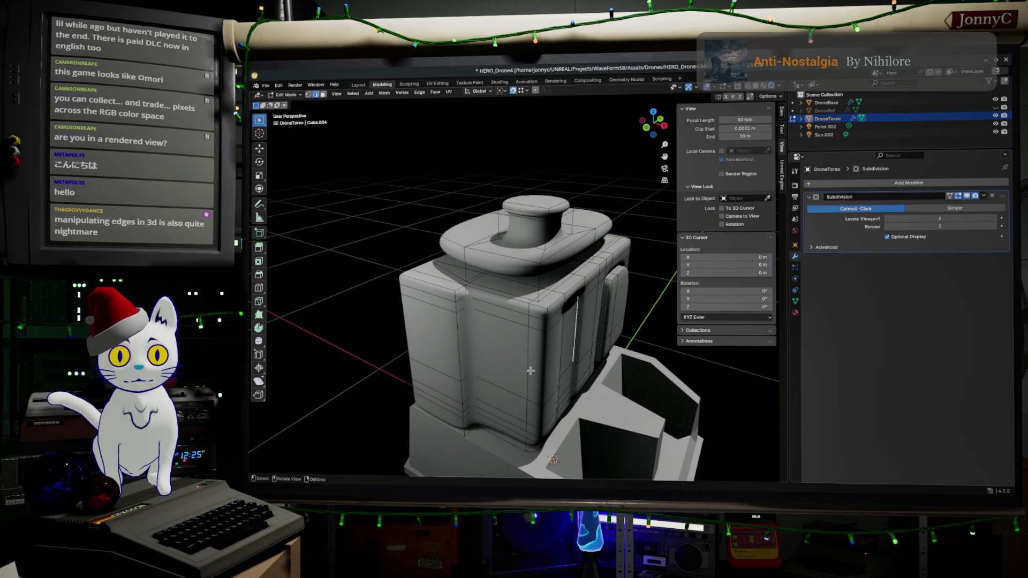
{"action": "left_click", "coordinate": [543, 358], "text": "alt"}
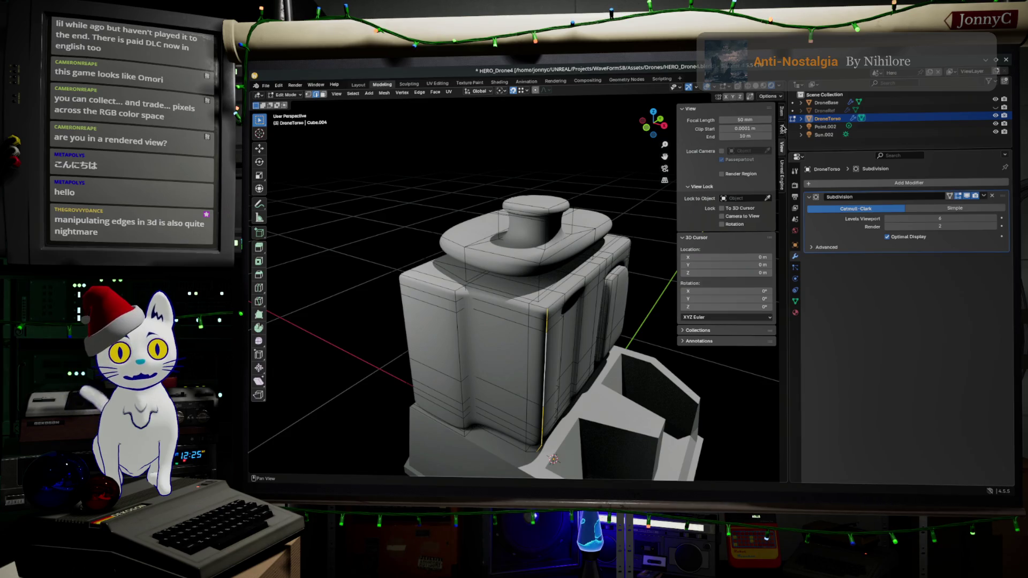
- Give the selected front corner edge a Mean Crease in the Item panel and check it smoothed
{"action": "left_click", "coordinate": [782, 115]}
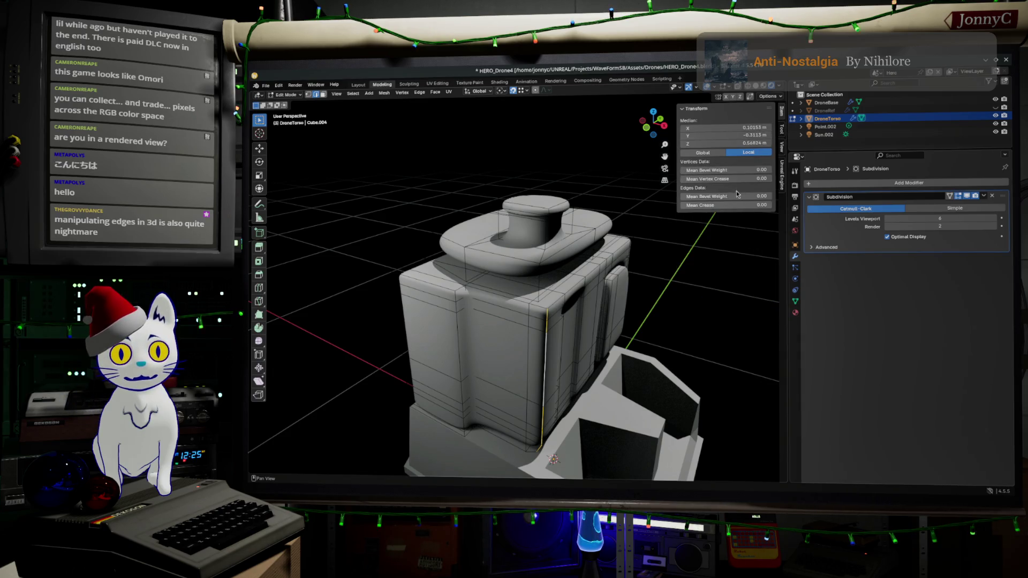
{"action": "left_click_drag", "start_coordinate": [731, 205], "coordinate": [814, 206]}
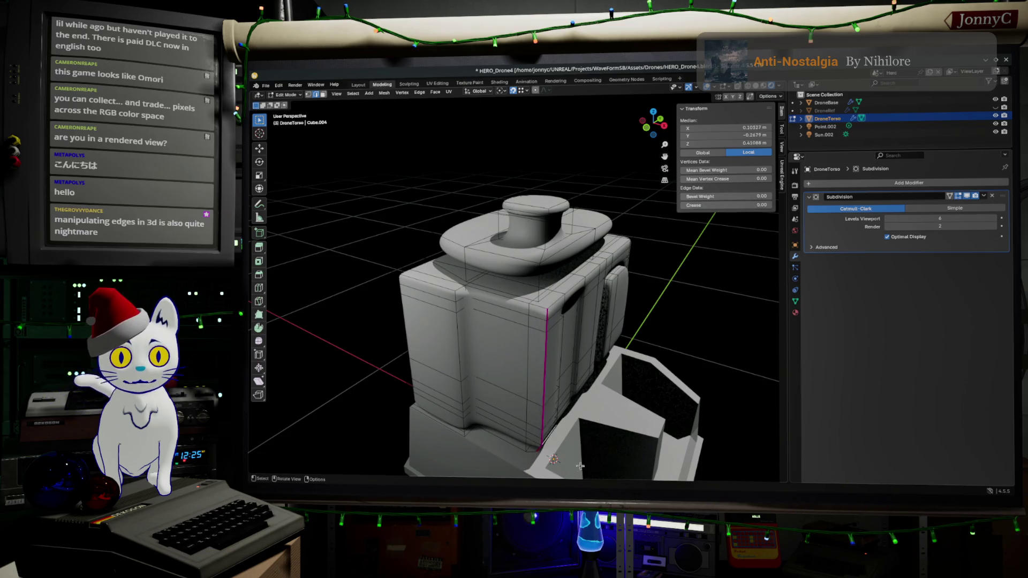
{"action": "key", "text": "Tab"}
{"action": "scroll", "coordinate": [584, 415], "scroll_direction": "up", "scroll_amount": 2}
{"action": "scroll", "coordinate": [574, 407], "scroll_direction": "up", "scroll_amount": 8}
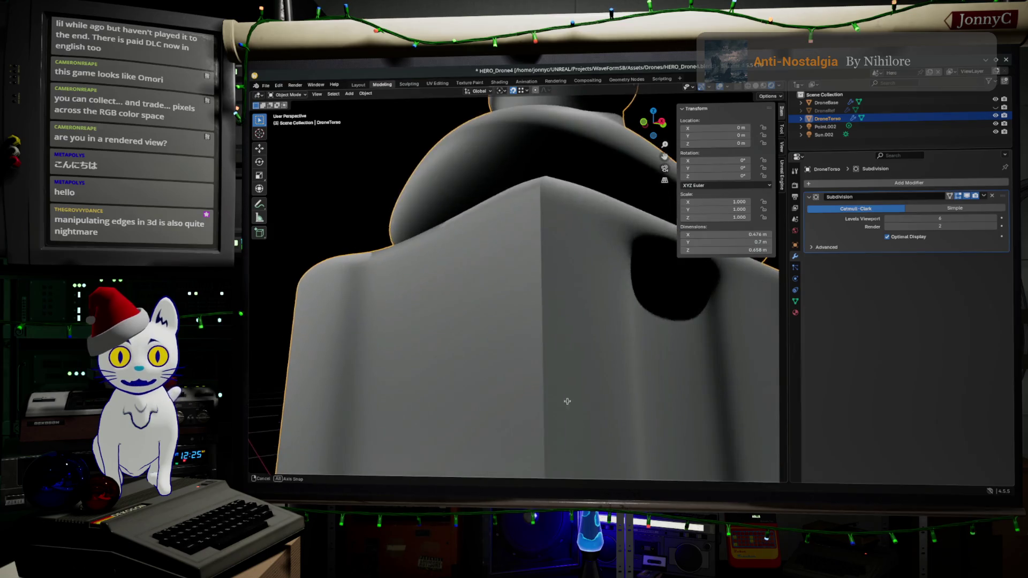
{"action": "mouse_move", "coordinate": [569, 374]}
{"action": "middle_mouse_down"}
{"action": "mouse_move", "coordinate": [568, 385]}
{"action": "mouse_move", "coordinate": [568, 374]}
{"action": "middle_mouse_up"}
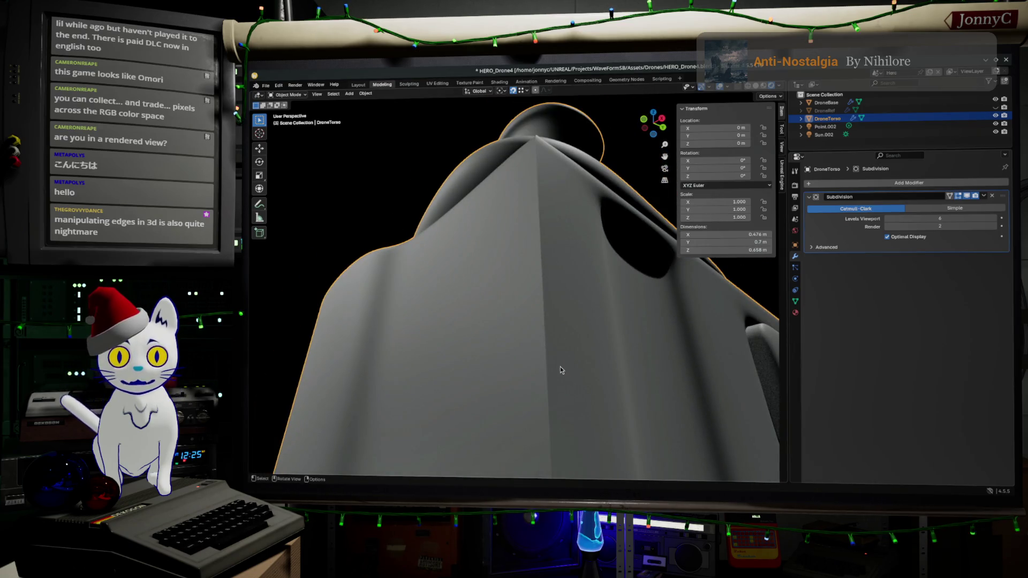
- Reselect the corner edge loop and lower its crease from 1.00 to about 0.53
{"action": "key", "text": "Tab"}
{"action": "key", "text": "Tab"}
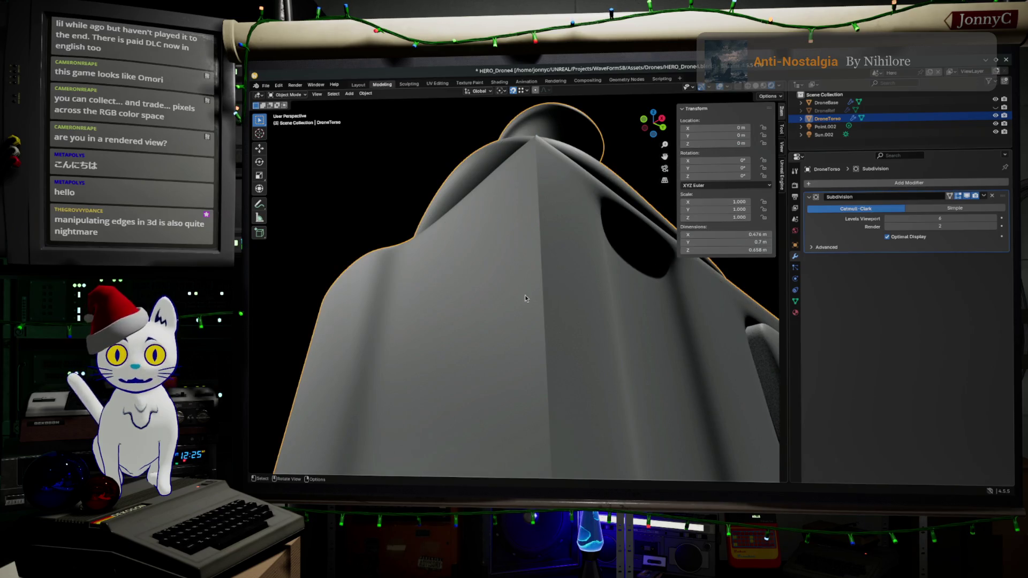
{"action": "key", "text": "Tab"}
{"action": "key", "text": "x"}
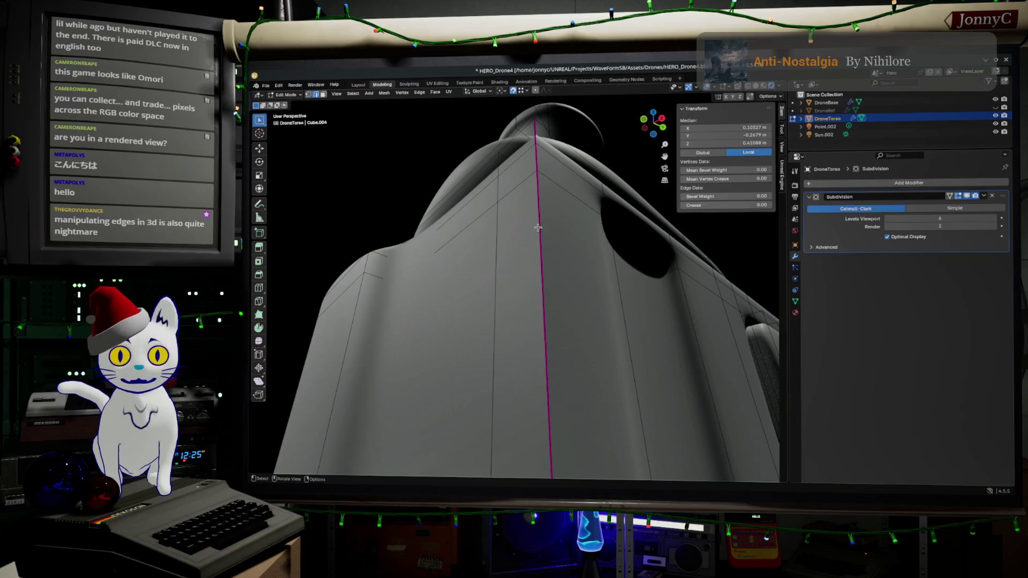
{"action": "left_click", "coordinate": [538, 232], "text": "alt"}
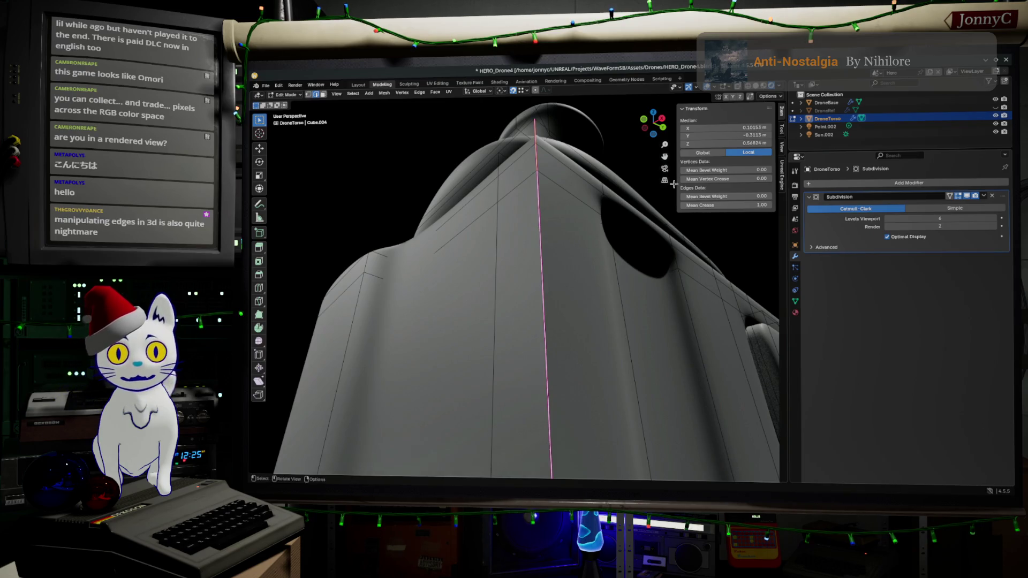
{"action": "left_click_drag", "start_coordinate": [758, 205], "coordinate": [720, 205]}
{"action": "key", "text": "Tab"}
{"action": "mouse_move", "coordinate": [573, 328]}
{"action": "middle_mouse_down"}
{"action": "mouse_move", "coordinate": [592, 340]}
{"action": "mouse_move", "coordinate": [626, 324]}
{"action": "mouse_move", "coordinate": [537, 348]}
{"action": "mouse_move", "coordinate": [517, 371]}
{"action": "mouse_move", "coordinate": [563, 390]}
{"action": "mouse_move", "coordinate": [595, 373]}
{"action": "middle_mouse_up"}
{"action": "key", "text": "Tab"}
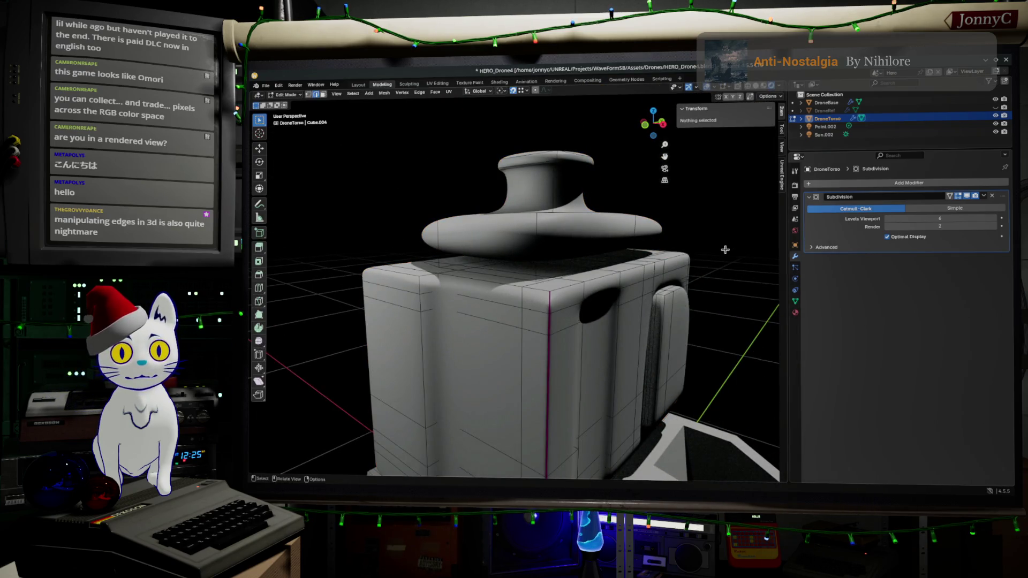
- Delete the Subdivision modifier to restore the blocky torso, then begin a loop cut with Ctrl+R
{"action": "key", "text": "Tab"}
{"action": "key", "text": "Tab"}
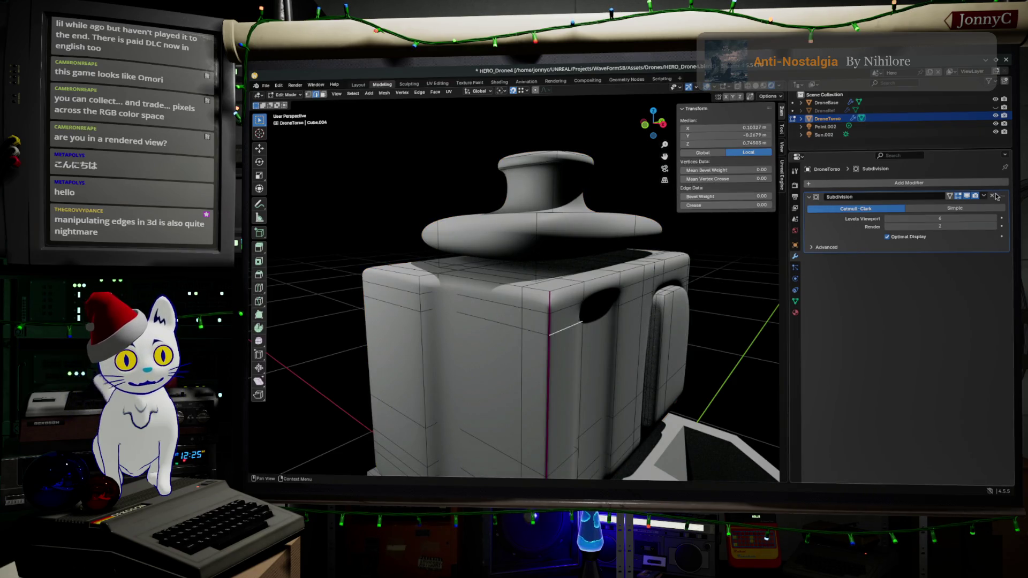
{"action": "left_click", "coordinate": [993, 198]}
{"action": "mouse_move", "coordinate": [536, 375]}
{"action": "middle_mouse_down"}
{"action": "mouse_move", "coordinate": [503, 387]}
{"action": "mouse_move", "coordinate": [500, 353]}
{"action": "mouse_move", "coordinate": [528, 339]}
{"action": "mouse_move", "coordinate": [601, 339]}
{"action": "mouse_move", "coordinate": [549, 325]}
{"action": "mouse_move", "coordinate": [514, 364]}
{"action": "middle_mouse_up"}
{"action": "key", "text": "Tab"}
{"action": "key", "text": "Tab"}
{"action": "scroll", "coordinate": [482, 386], "scroll_direction": "up", "scroll_amount": 6}
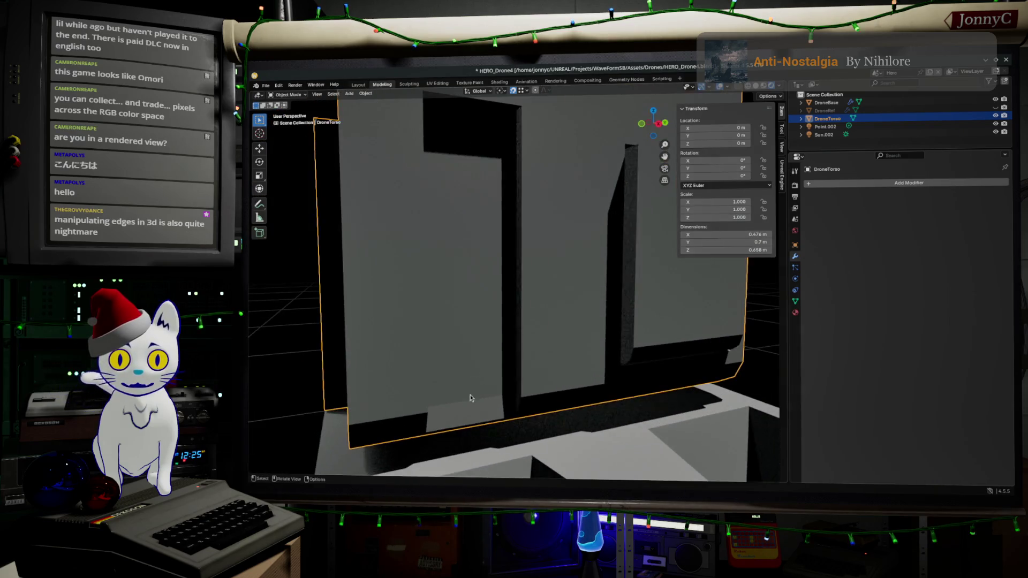
{"action": "mouse_move", "coordinate": [464, 406]}
{"action": "middle_mouse_down"}
{"action": "mouse_move", "coordinate": [527, 381]}
{"action": "mouse_move", "coordinate": [497, 362]}
{"action": "mouse_move", "coordinate": [493, 375]}
{"action": "mouse_move", "coordinate": [594, 297]}
{"action": "mouse_move", "coordinate": [611, 326]}
{"action": "mouse_move", "coordinate": [573, 312]}
{"action": "middle_mouse_up"}
{"action": "scroll", "coordinate": [497, 362], "scroll_direction": "down", "scroll_amount": 5}
{"action": "scroll", "coordinate": [492, 375], "scroll_direction": "up", "scroll_amount": 6}
{"action": "key", "text": "ctrl+r"}
- Cut a vertical edge loop through the right door panel and slide it beside the door, with snapping off
{"action": "left_click", "coordinate": [610, 257]}
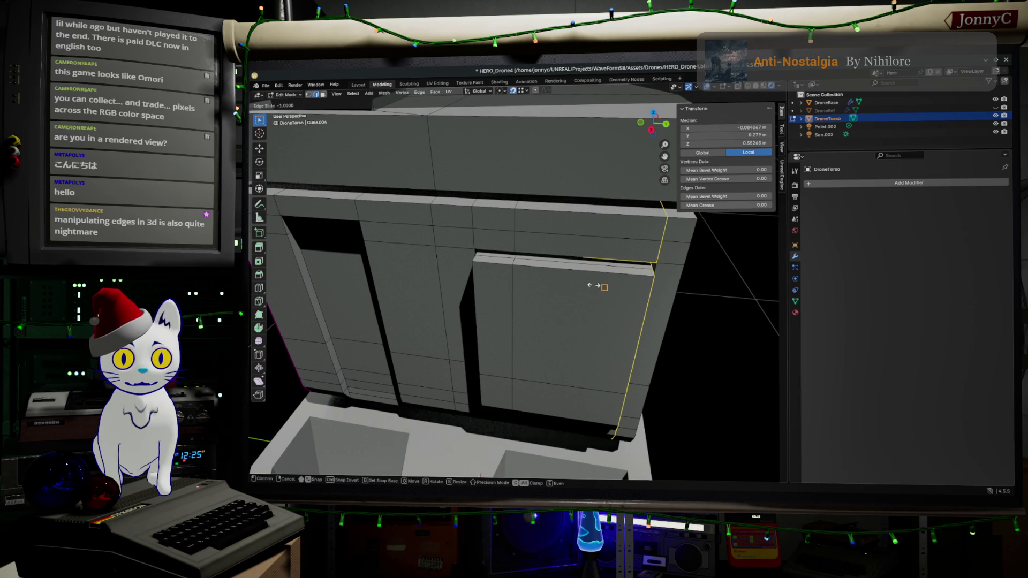
{"action": "left_click", "coordinate": [574, 330]}
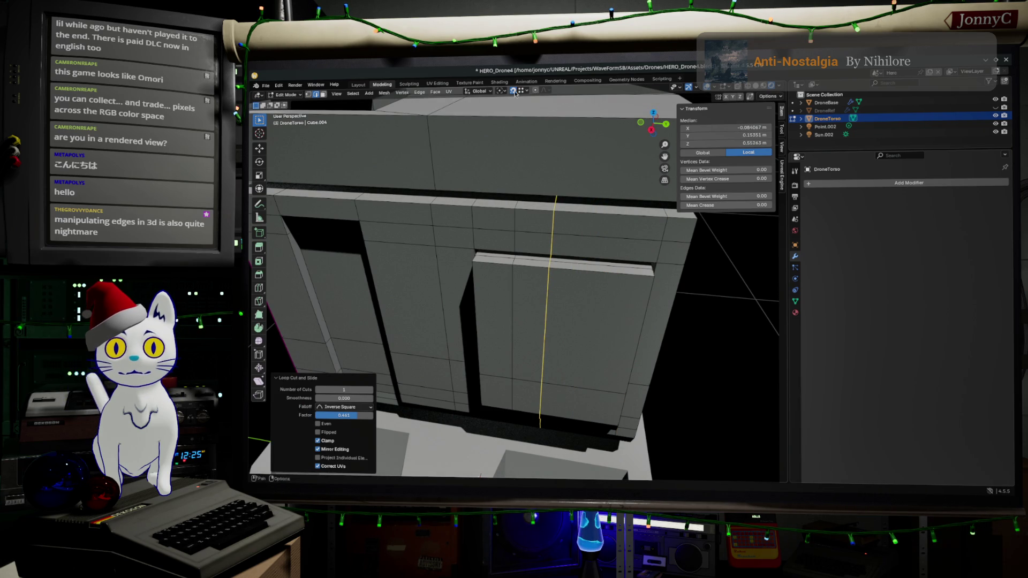
{"action": "left_click", "coordinate": [512, 90]}
{"action": "key", "text": "g"}
{"action": "key", "text": "g"}
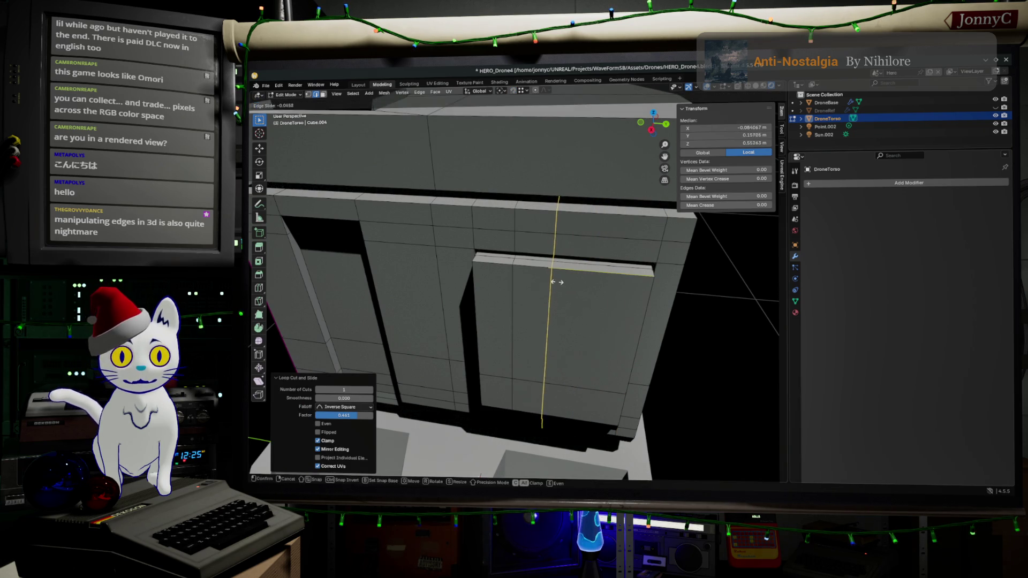
{"action": "left_click", "coordinate": [598, 304]}
- Select the vertical edge beside the door and brush-select edges at the top of the left door recess
{"action": "left_click", "coordinate": [518, 309]}
{"action": "mouse_move", "coordinate": [539, 296]}
{"action": "middle_mouse_down"}
{"action": "mouse_move", "coordinate": [551, 282]}
{"action": "mouse_move", "coordinate": [546, 267]}
{"action": "middle_mouse_up"}
{"action": "key", "text": "c"}
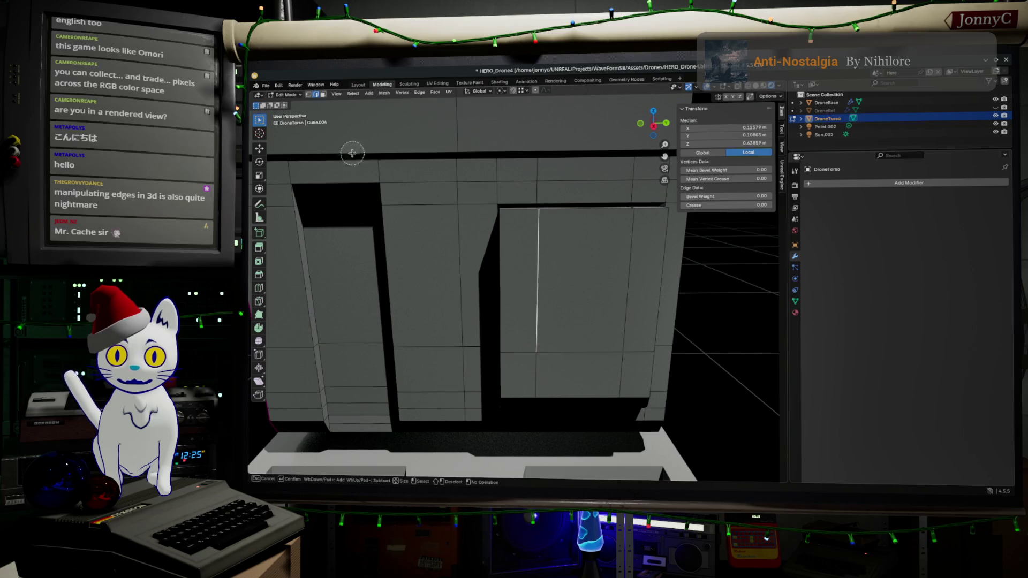
{"action": "left_click", "coordinate": [377, 189]}
{"action": "right_click", "coordinate": [377, 189]}
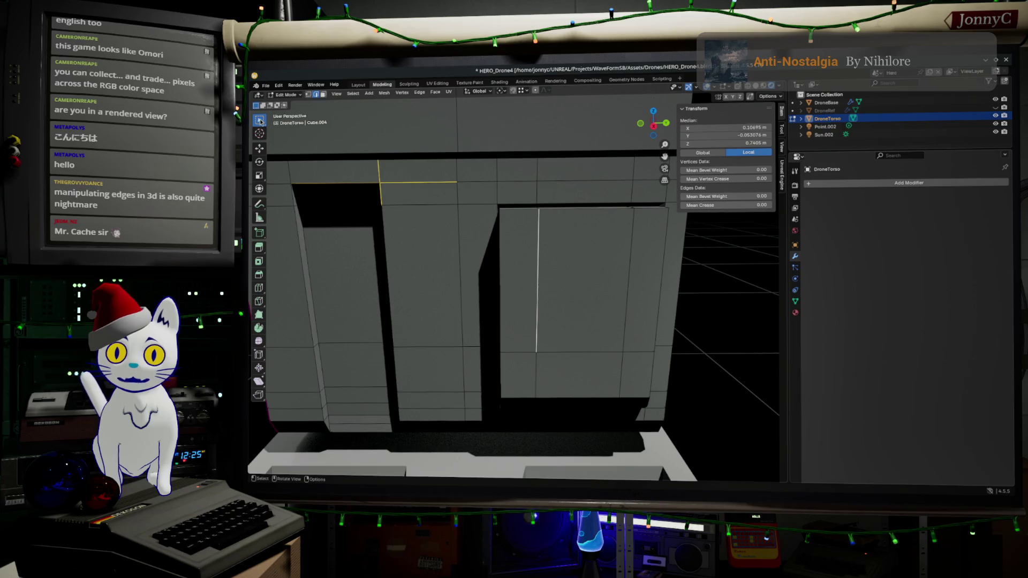
{"action": "scroll", "coordinate": [365, 150], "scroll_direction": "down", "scroll_amount": 8}
{"action": "middle_click_drag", "start_coordinate": [366, 149], "coordinate": [532, 282]}
- Select the torso's right vertical edge, return to Object Mode, and switch to Firefox
{"action": "left_click", "coordinate": [600, 304]}
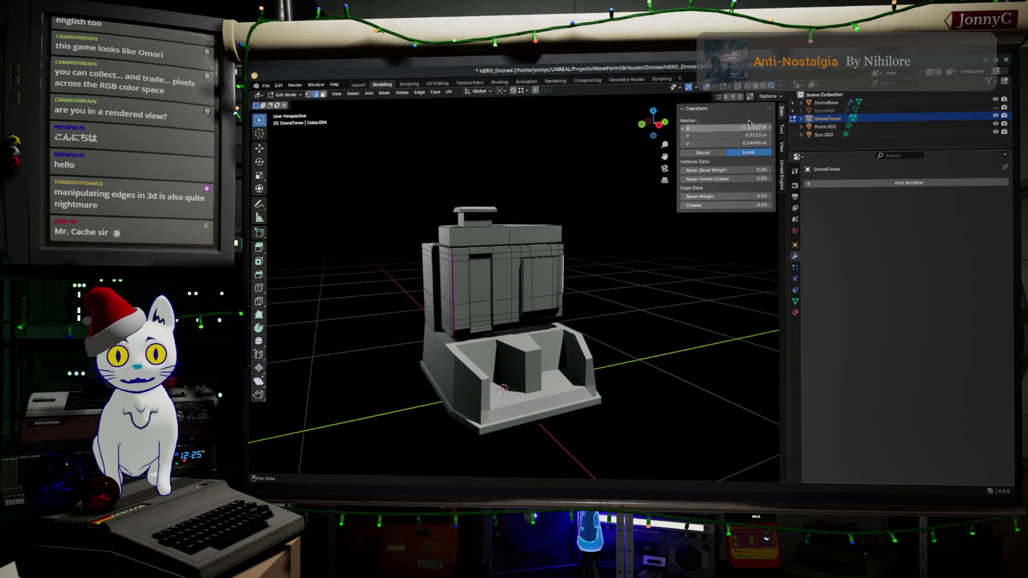
{"action": "key", "text": "Tab"}
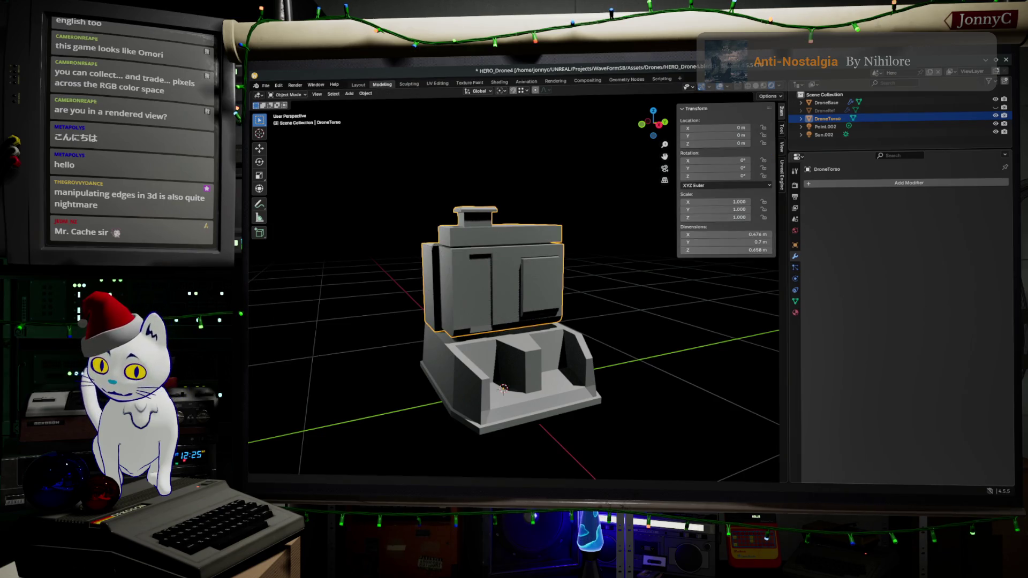
{"action": "key", "text": "alt+Tab"}
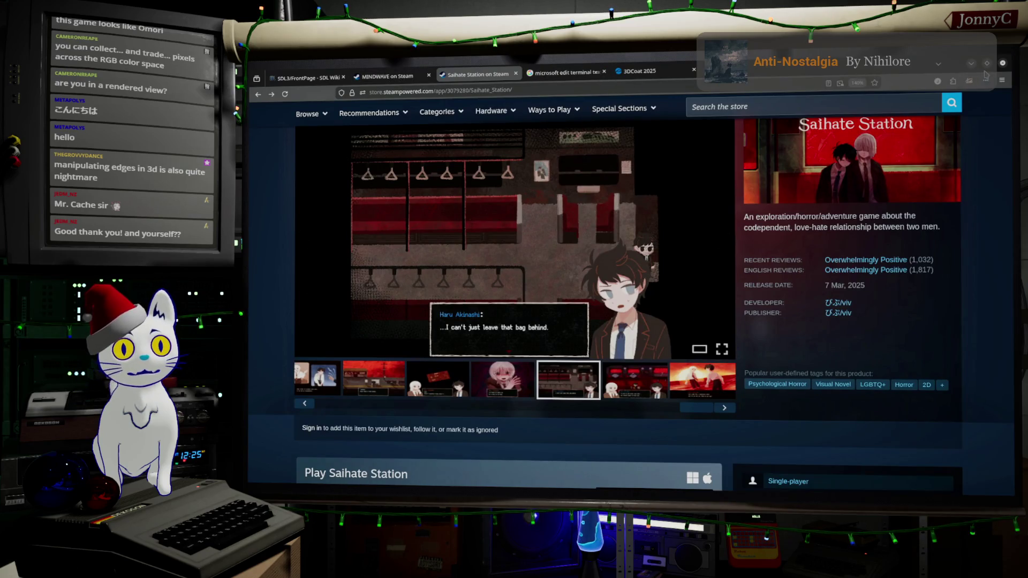
- Study the HERO 2000 photo in AFFiNE's Cargo Drone Reference frame, then minimize AFFiNE
{"action": "key", "text": "alt+Tab"}
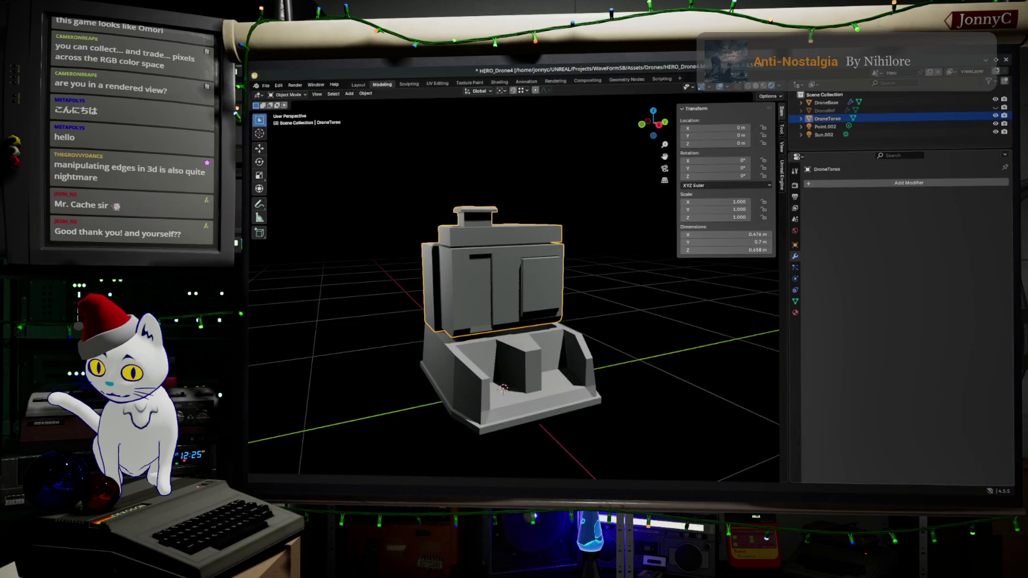
{"action": "key", "text": "alt+Tab"}
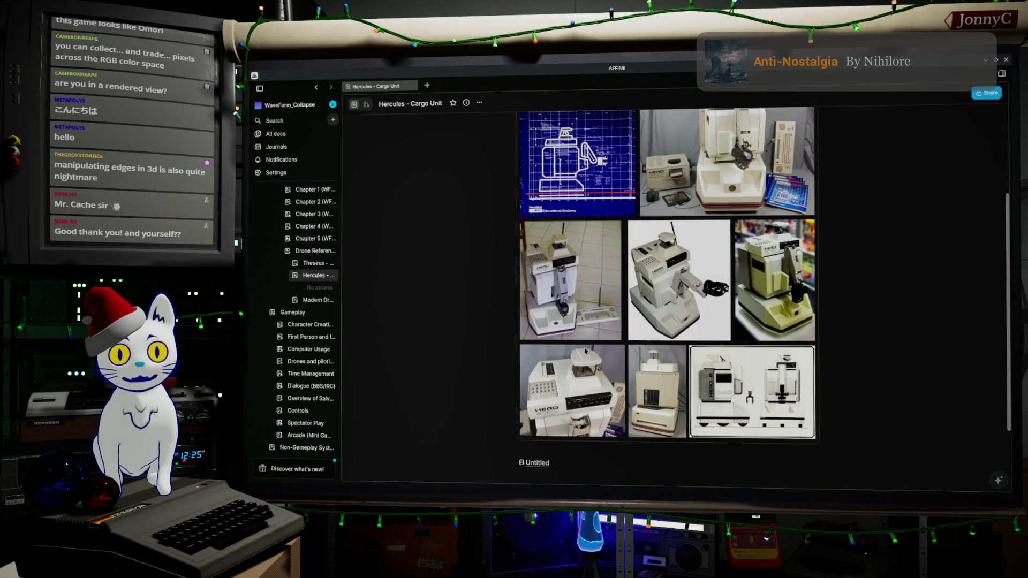
{"action": "scroll", "coordinate": [751, 144], "scroll_direction": "up", "scroll_amount": 1}
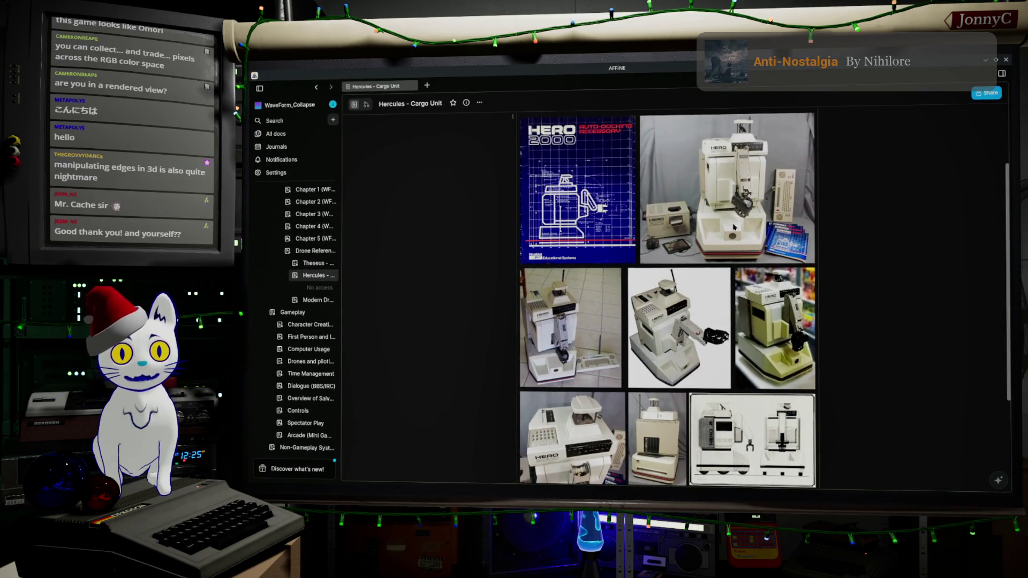
{"action": "left_click", "coordinate": [735, 228]}
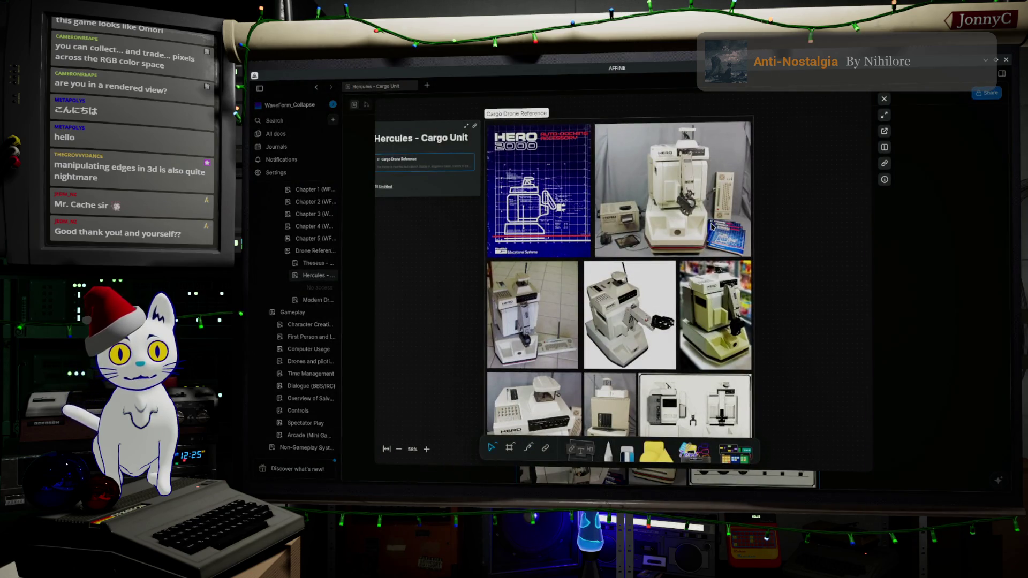
{"action": "double_click", "coordinate": [712, 227]}
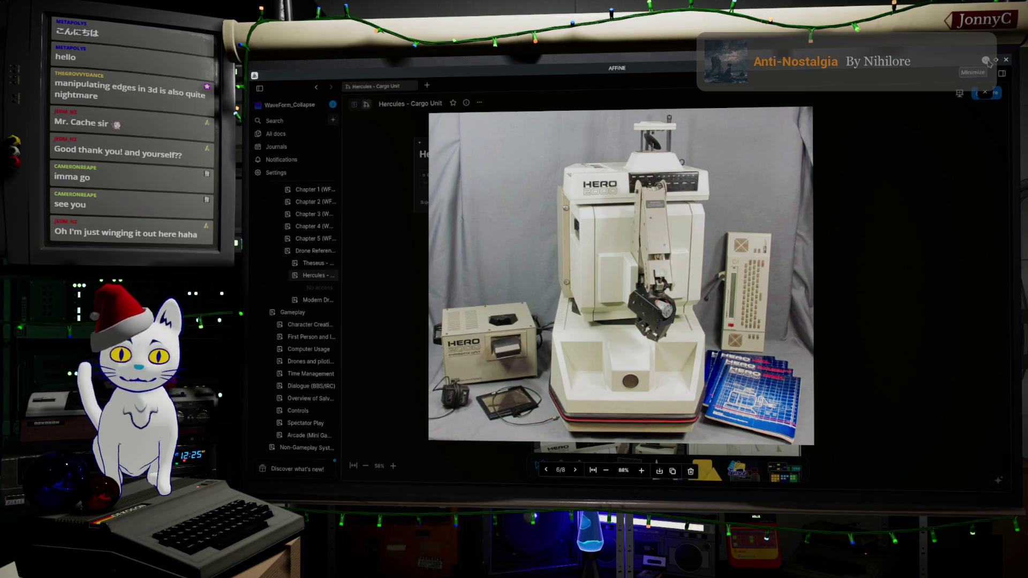
{"action": "left_click", "coordinate": [989, 62]}
{"action": "scroll", "coordinate": [500, 311], "scroll_direction": "up", "scroll_amount": 3}
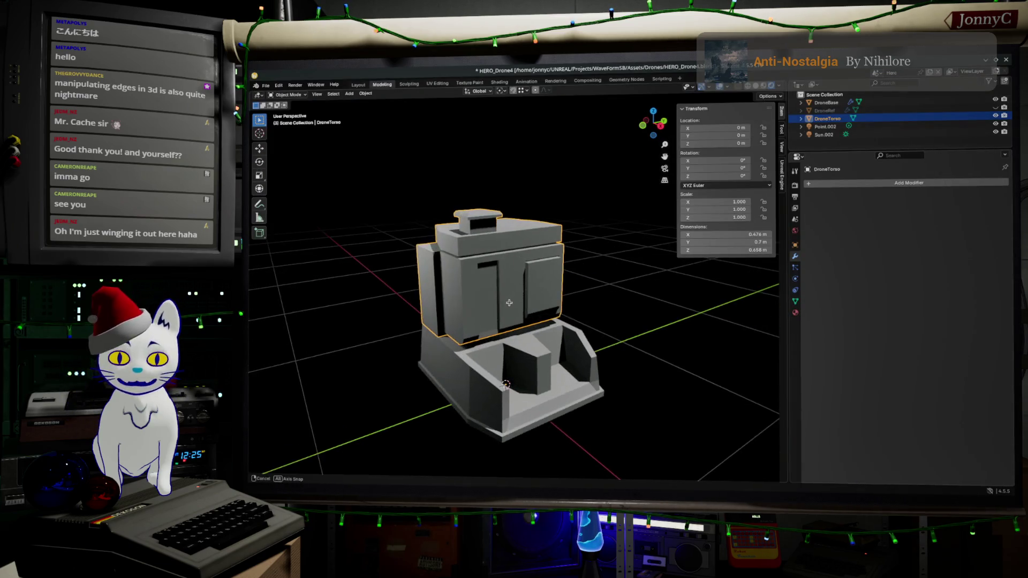
- Enter Edit Mode on DroneTorso, inspect its edge loops from above, then switch to Firefox
{"action": "scroll", "coordinate": [511, 305], "scroll_direction": "up", "scroll_amount": 6}
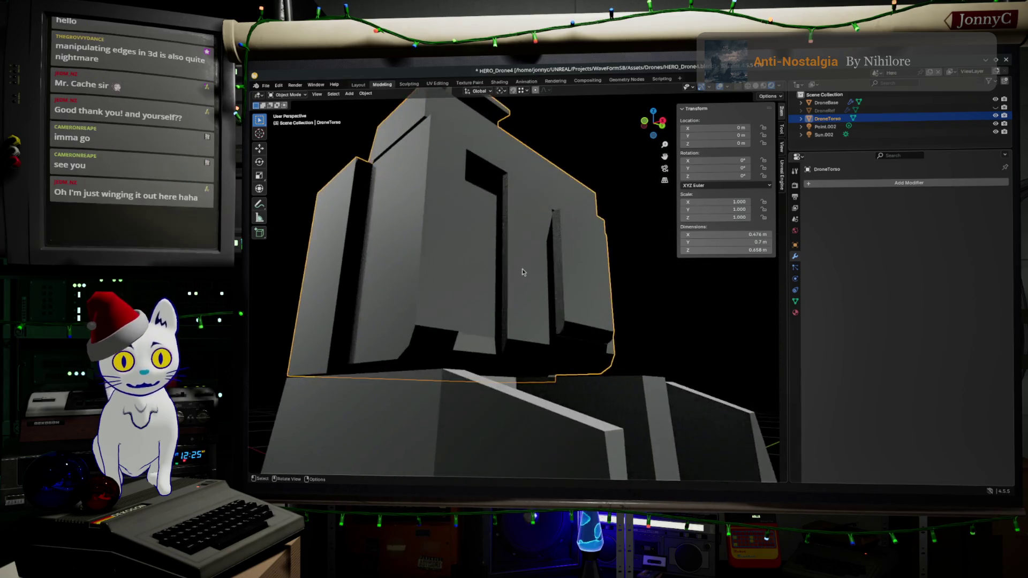
{"action": "key", "text": "Tab"}
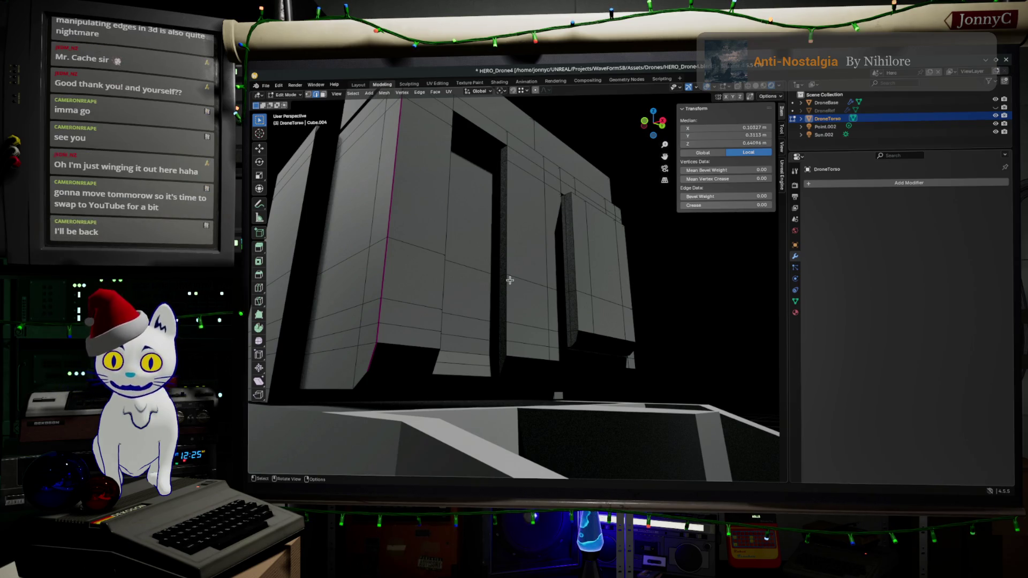
{"action": "middle_click_drag", "start_coordinate": [510, 280], "coordinate": [515, 330]}
{"action": "scroll", "coordinate": [510, 311], "scroll_direction": "down", "scroll_amount": 3}
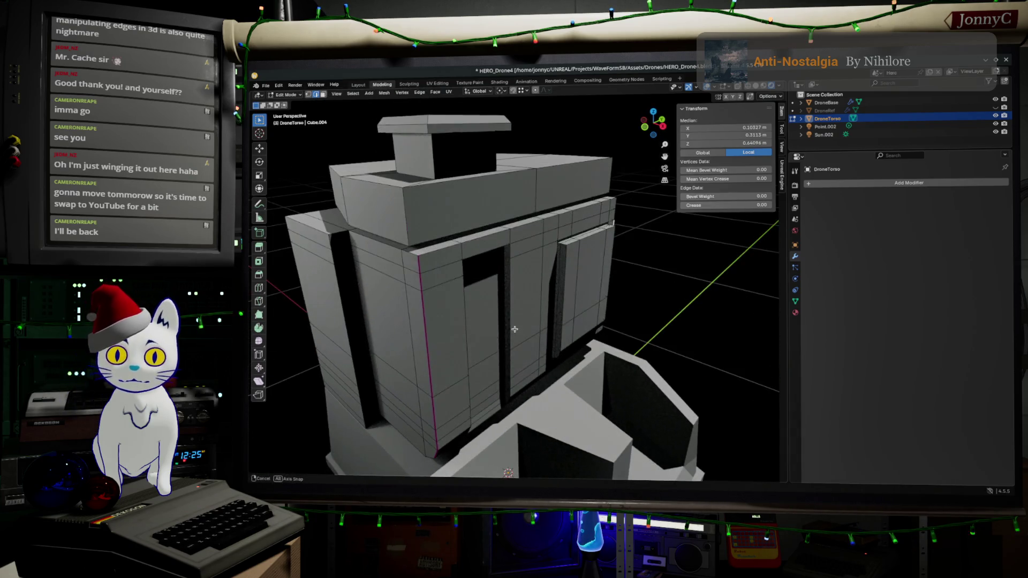
{"action": "key", "text": "Tab"}
{"action": "key", "text": "Tab"}
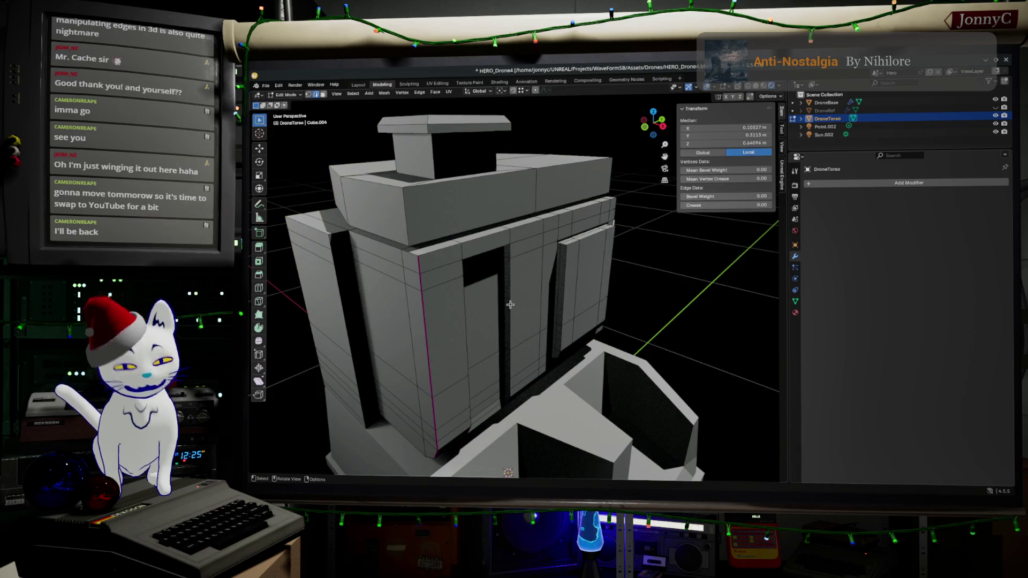
{"action": "middle_click_drag", "start_coordinate": [510, 305], "coordinate": [544, 320]}
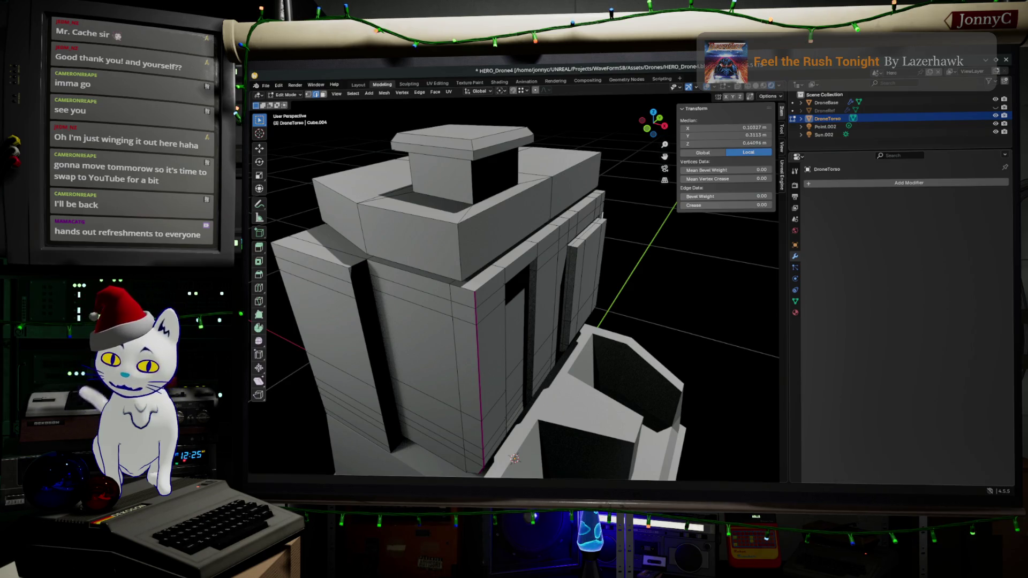
{"action": "key", "text": "alt+Tab"}
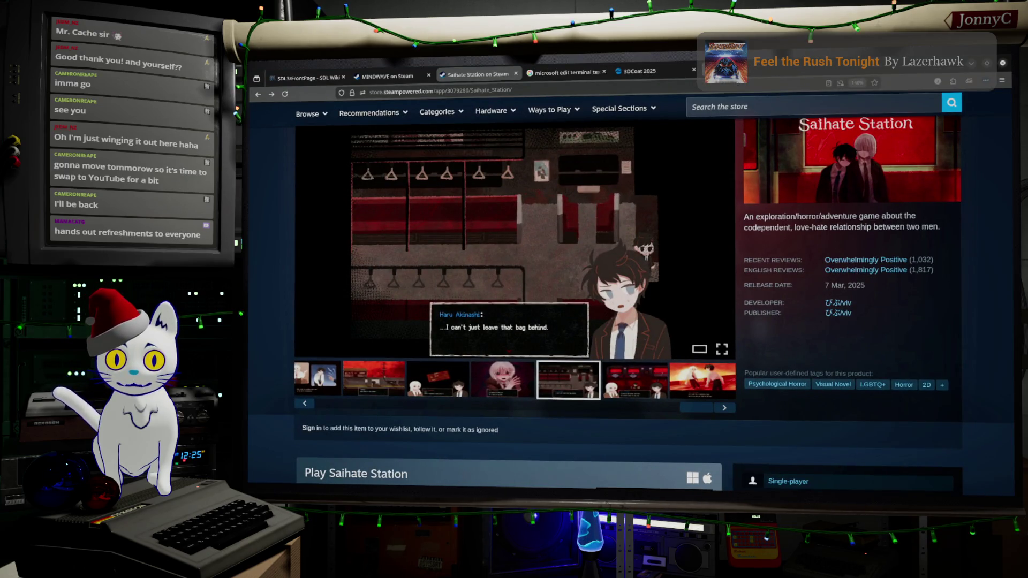
- Search Google Images for 'northern lights pink purple' in a new tab
{"action": "key", "text": "ctrl+t"}
{"action": "left_click", "coordinate": [622, 91]}
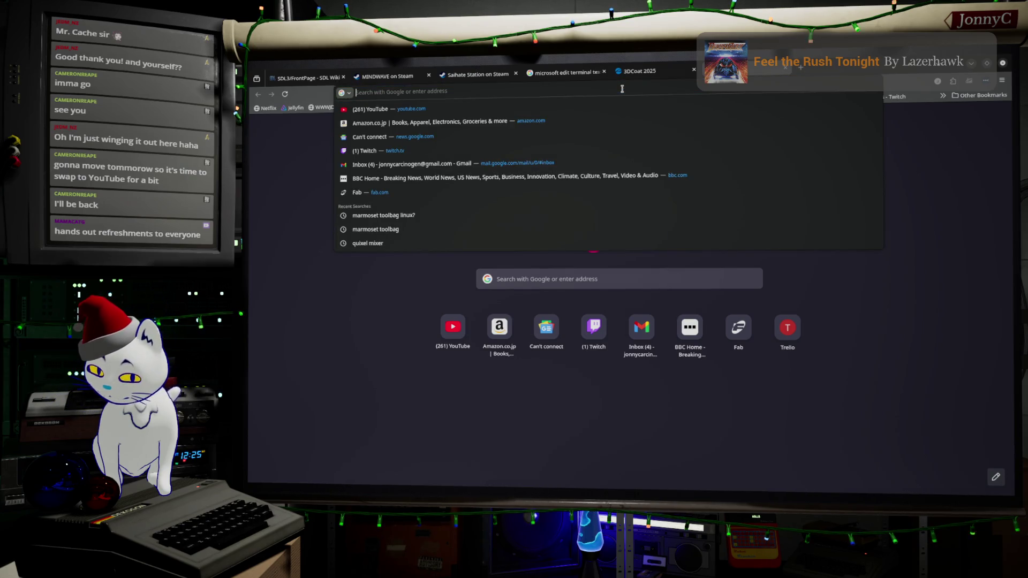
{"action": "type", "text": "northen lights"}
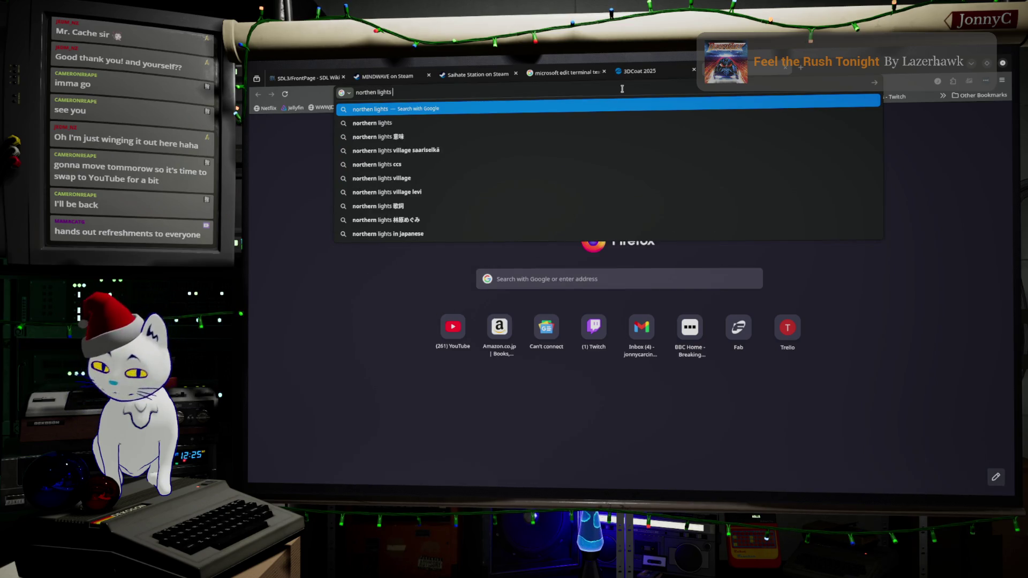
{"action": "type", "text": " pink"}
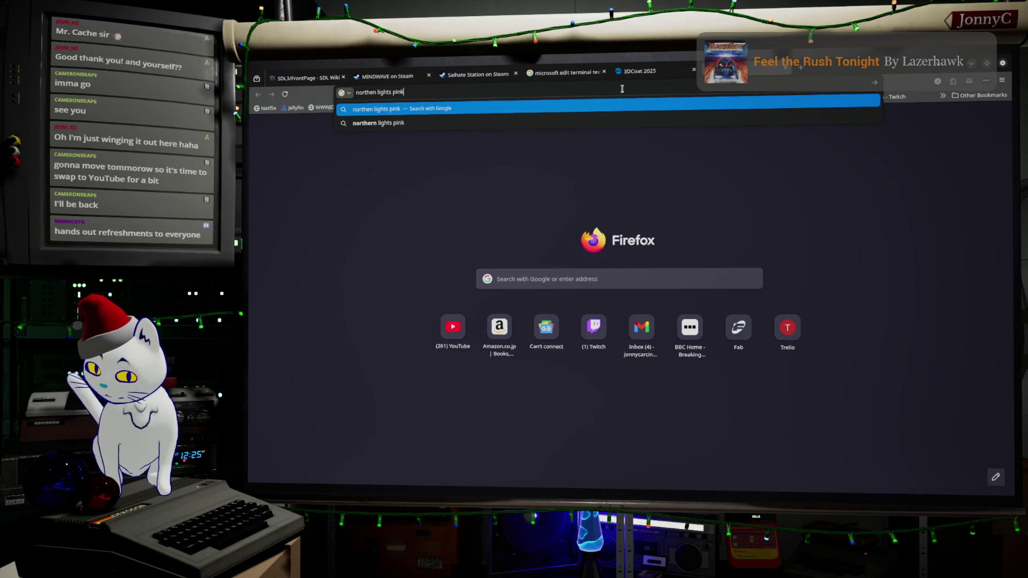
{"action": "type", "text": "p"}
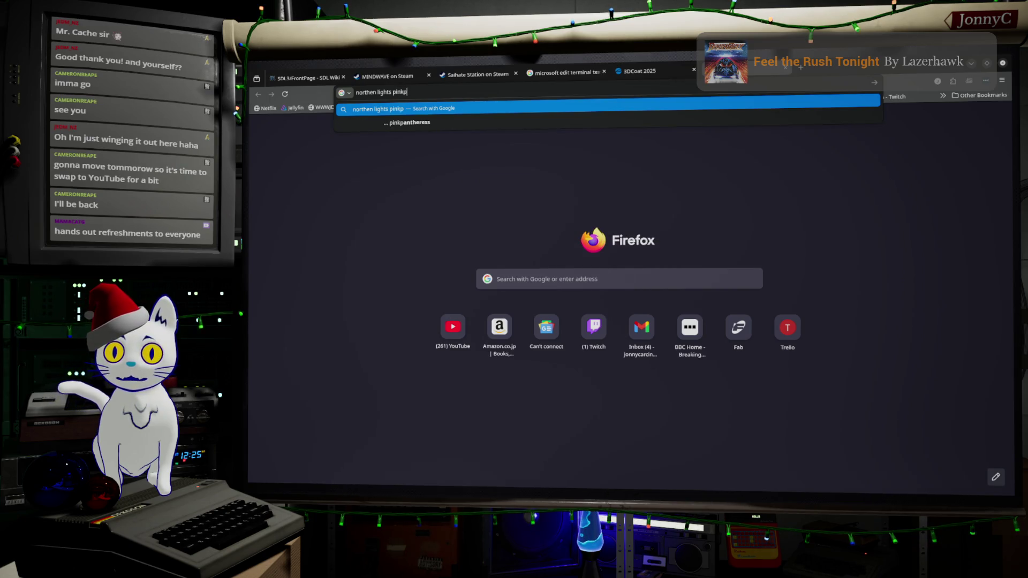
{"action": "key", "text": "BackSpace"}
{"action": "type", "text": "purple"}
{"action": "key", "text": "Return"}
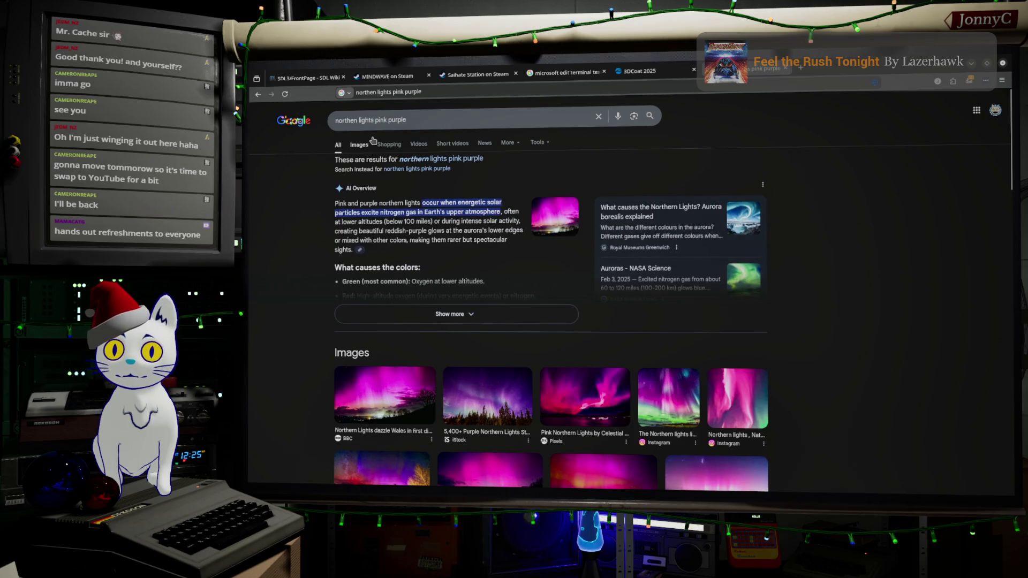
{"action": "left_click", "coordinate": [372, 141]}
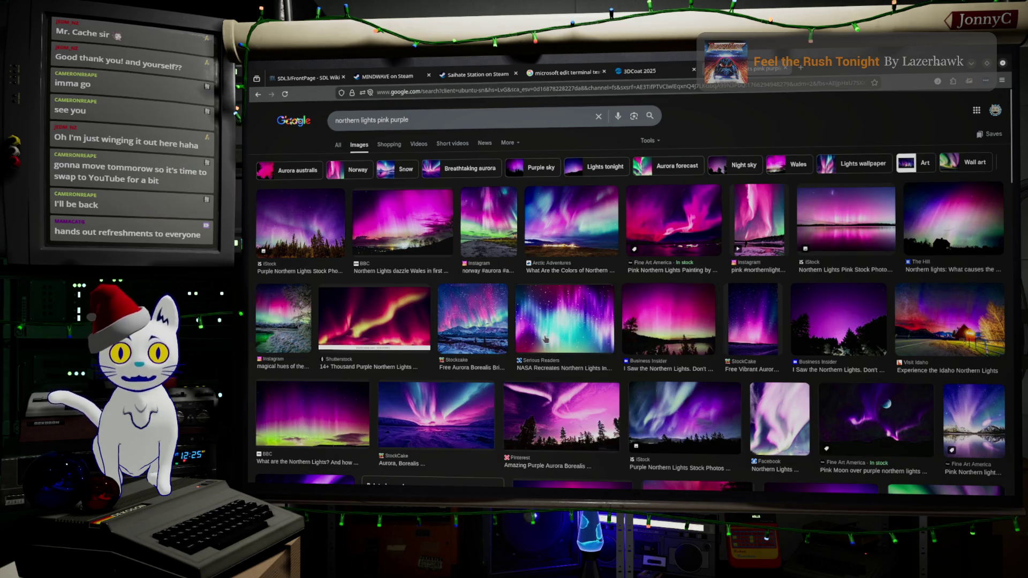
- Preview the Oregon Live and Explorersweb pink aurora photos from the results
{"action": "scroll", "coordinate": [935, 208], "scroll_direction": "down", "scroll_amount": 3}
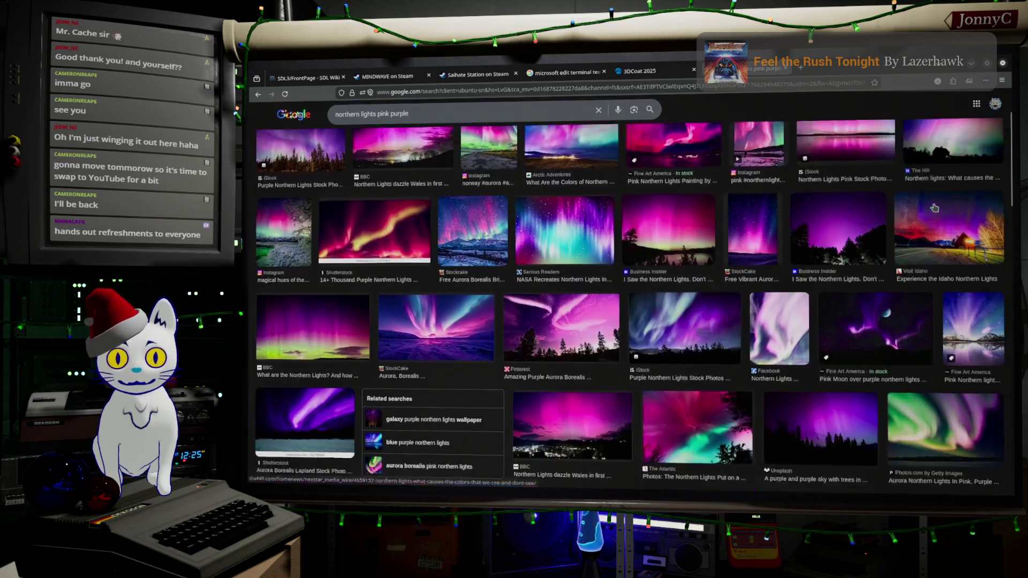
{"action": "scroll", "coordinate": [934, 208], "scroll_direction": "down", "scroll_amount": 8}
{"action": "scroll", "coordinate": [492, 299], "scroll_direction": "down", "scroll_amount": 2}
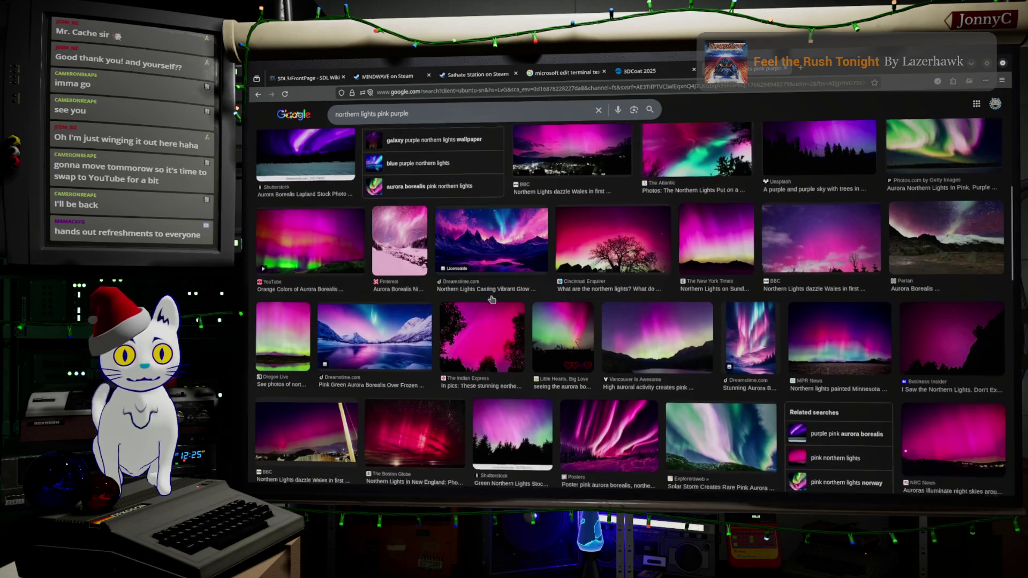
{"action": "left_click", "coordinate": [283, 324]}
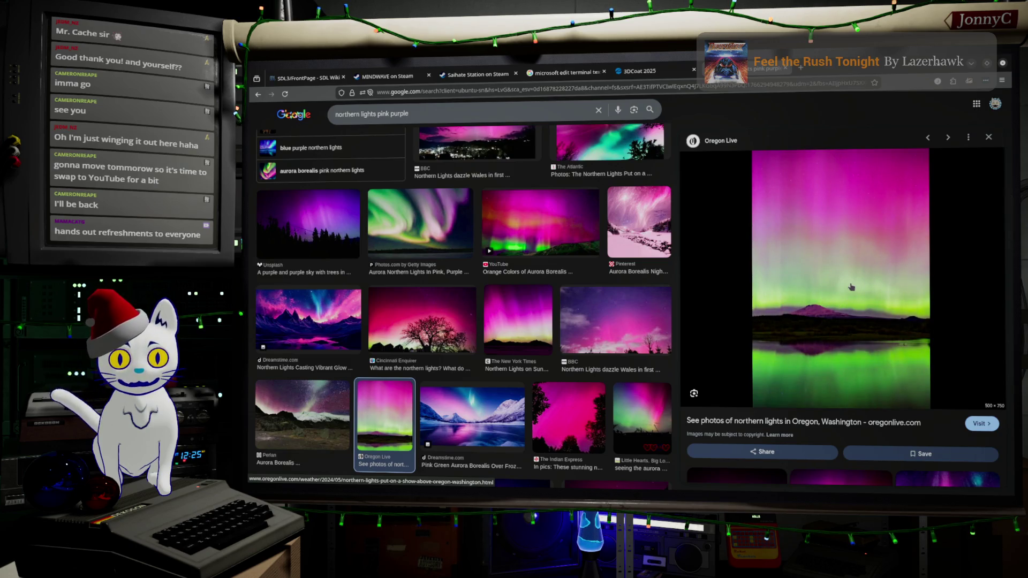
{"action": "scroll", "coordinate": [476, 274], "scroll_direction": "down", "scroll_amount": 5}
{"action": "scroll", "coordinate": [476, 274], "scroll_direction": "down", "scroll_amount": 4}
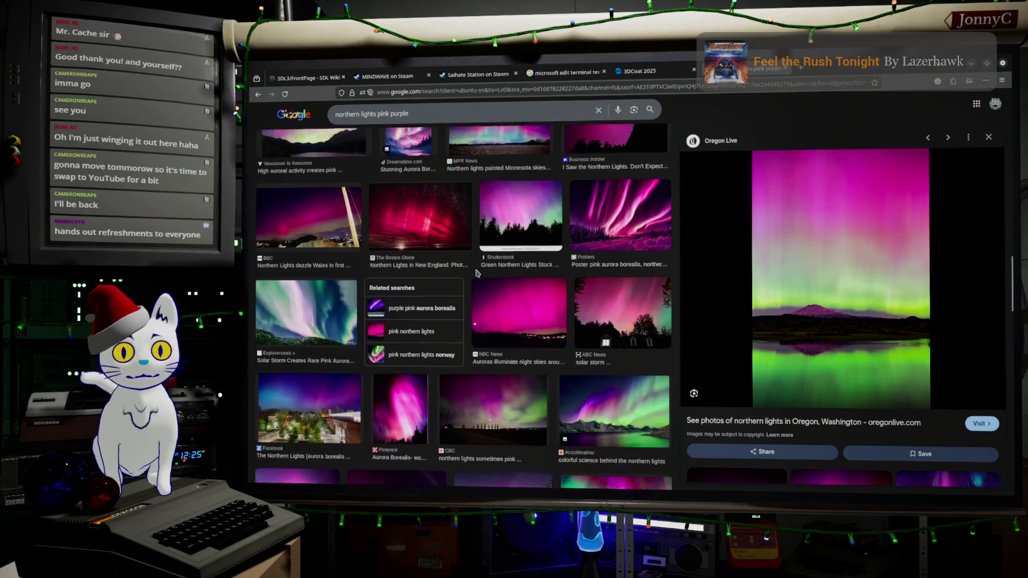
{"action": "left_click", "coordinate": [299, 220]}
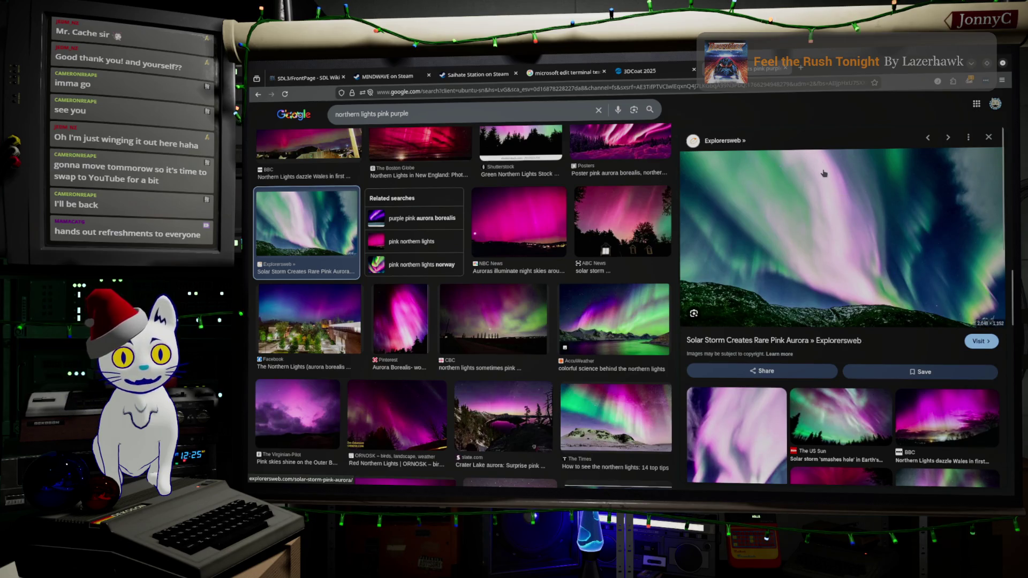
- Preview the Wanderlust Travel Magazine and CBC pink aurora photos, then head back to Blender
{"action": "scroll", "coordinate": [295, 295], "scroll_direction": "down", "scroll_amount": 4}
{"action": "scroll", "coordinate": [295, 295], "scroll_direction": "down", "scroll_amount": 1}
{"action": "scroll", "coordinate": [375, 348], "scroll_direction": "up", "scroll_amount": 1}
{"action": "left_click", "coordinate": [428, 378]}
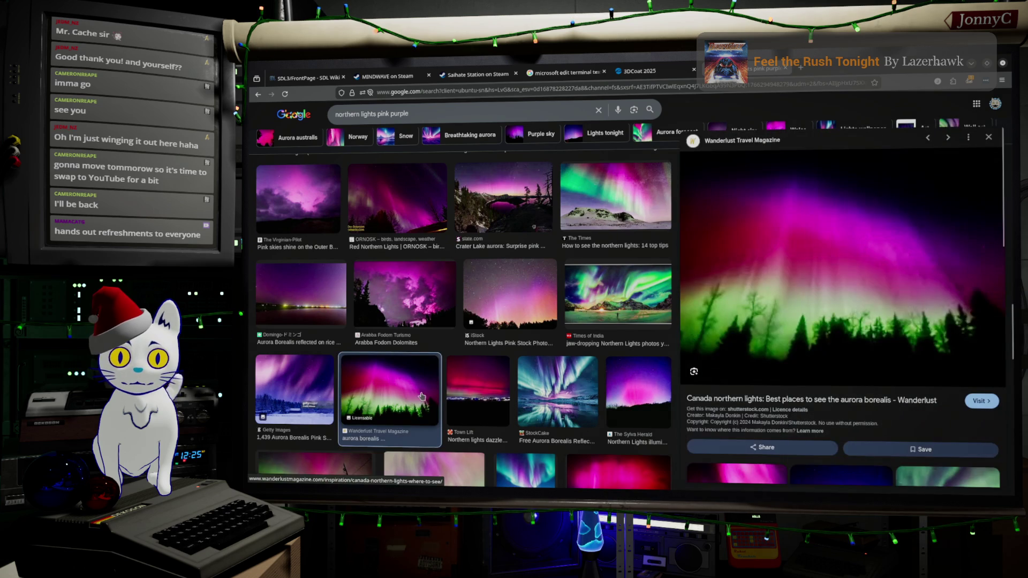
{"action": "scroll", "coordinate": [440, 359], "scroll_direction": "down", "scroll_amount": 4}
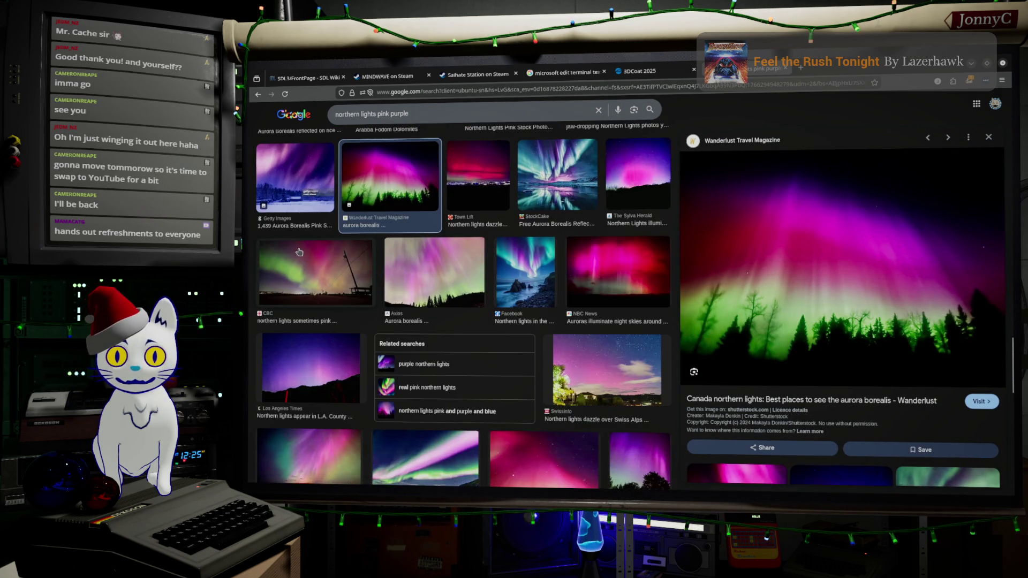
{"action": "left_click", "coordinate": [299, 252]}
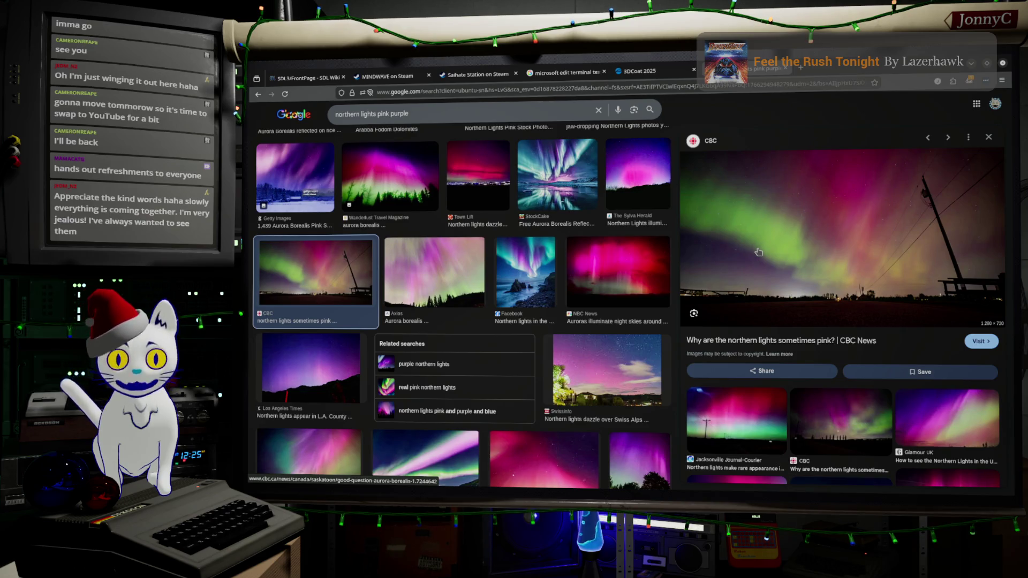
{"action": "left_click", "coordinate": [977, 65]}
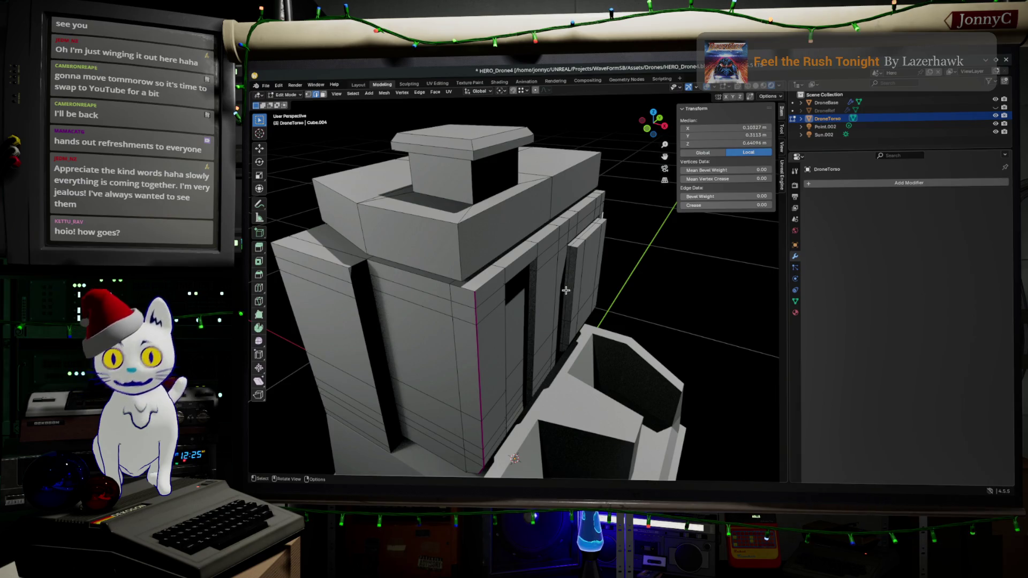
{"action": "middle_click_drag", "start_coordinate": [566, 291], "coordinate": [522, 293]}
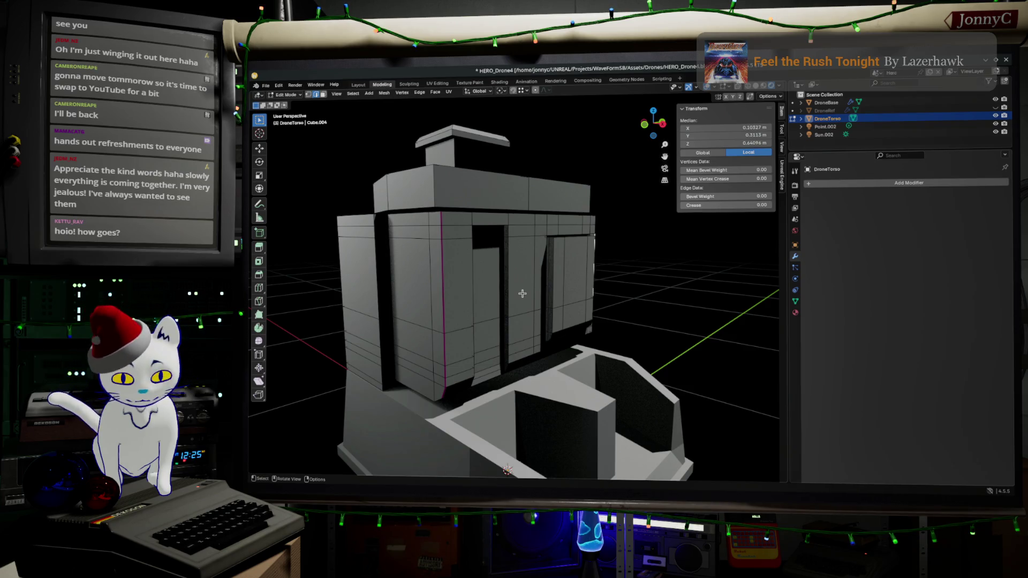
{"action": "middle_click_drag", "start_coordinate": [455, 239], "coordinate": [490, 233]}
{"action": "scroll", "coordinate": [460, 235], "scroll_direction": "up", "scroll_amount": 4}
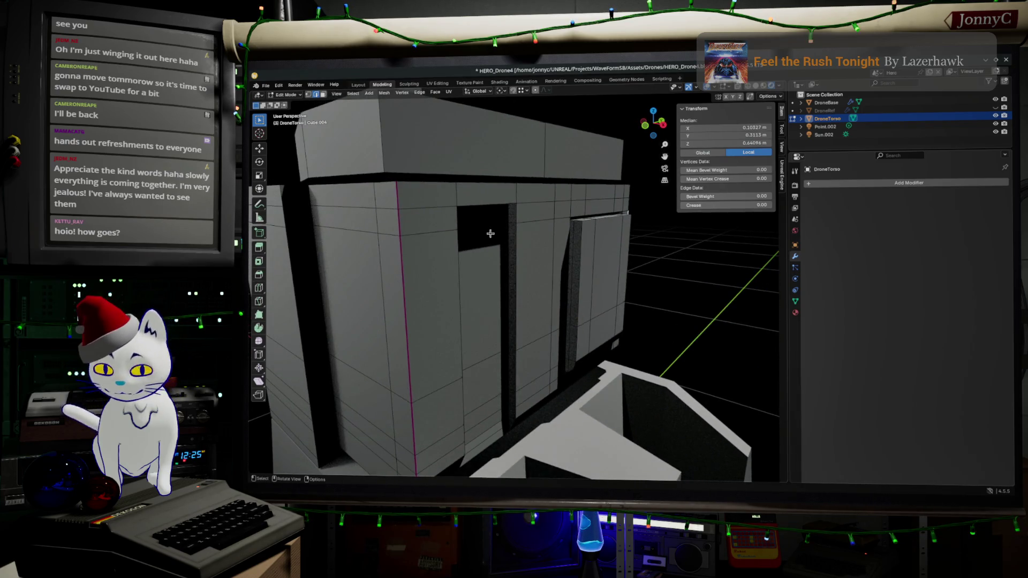
{"action": "scroll", "coordinate": [491, 233], "scroll_direction": "up", "scroll_amount": 2}
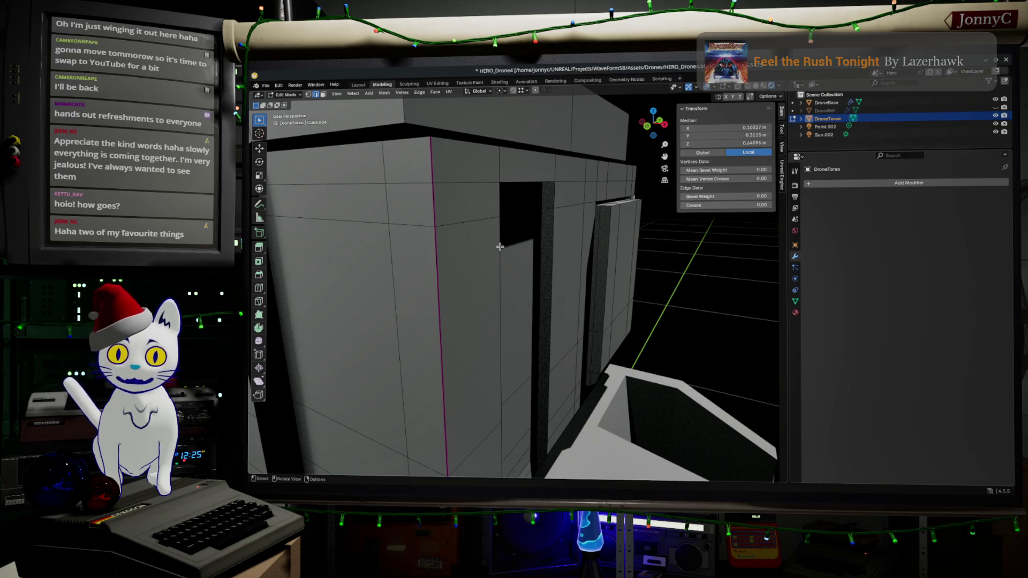
{"action": "scroll", "coordinate": [497, 256], "scroll_direction": "down", "scroll_amount": 4}
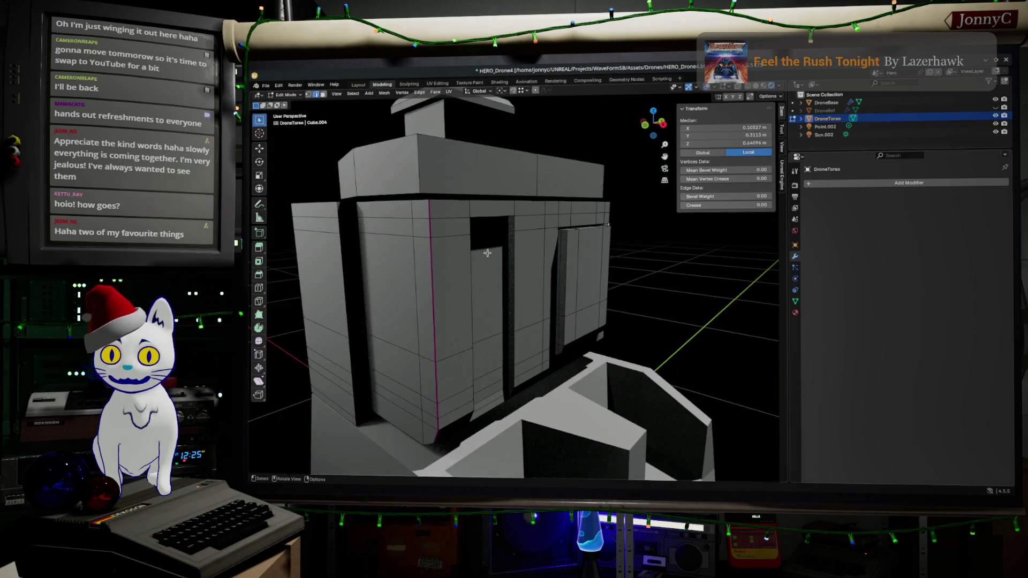
{"action": "key", "text": "Tab"}
{"action": "scroll", "coordinate": [477, 284], "scroll_direction": "down", "scroll_amount": 3}
{"action": "mouse_move", "coordinate": [482, 275]}
{"action": "middle_mouse_down"}
{"action": "mouse_move", "coordinate": [516, 268]}
{"action": "mouse_move", "coordinate": [474, 263]}
{"action": "mouse_move", "coordinate": [474, 298]}
{"action": "middle_mouse_up"}
{"action": "key", "text": "Tab"}
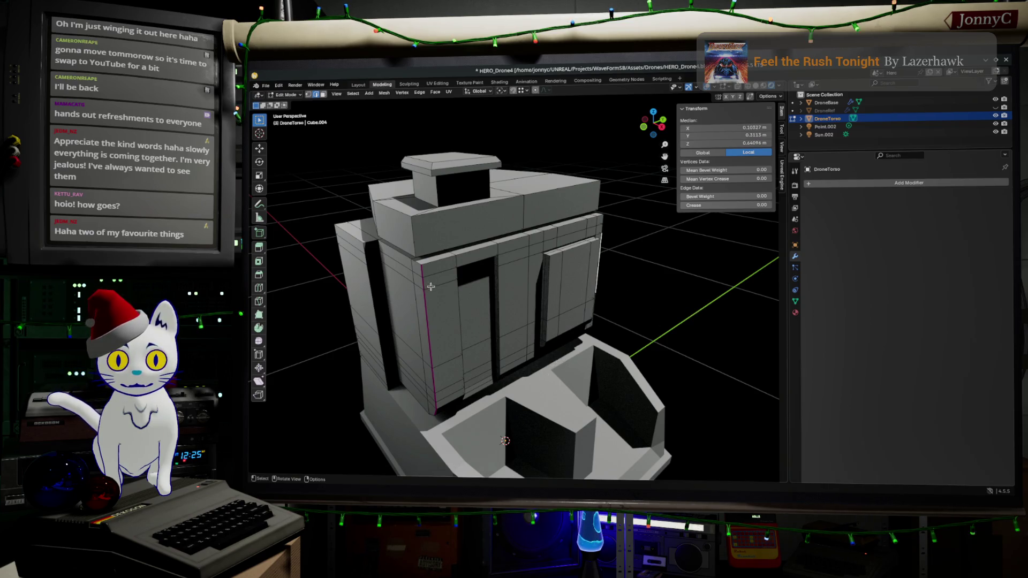
{"action": "mouse_move", "coordinate": [447, 286]}
{"action": "middle_mouse_down"}
{"action": "mouse_move", "coordinate": [451, 301]}
{"action": "mouse_move", "coordinate": [409, 270]}
{"action": "mouse_move", "coordinate": [438, 298]}
{"action": "mouse_move", "coordinate": [395, 284]}
{"action": "middle_mouse_up"}
{"action": "scroll", "coordinate": [395, 284], "scroll_direction": "up", "scroll_amount": 3}
- Select the left and middle door panel faces plus the small faces above them
{"action": "left_click", "coordinate": [485, 258]}
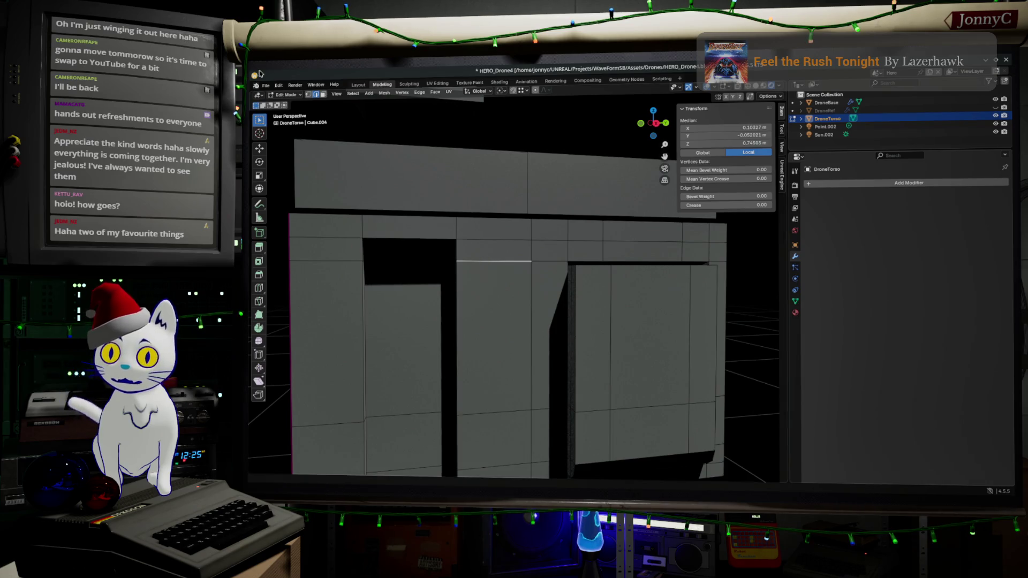
{"action": "left_click", "coordinate": [331, 164]}
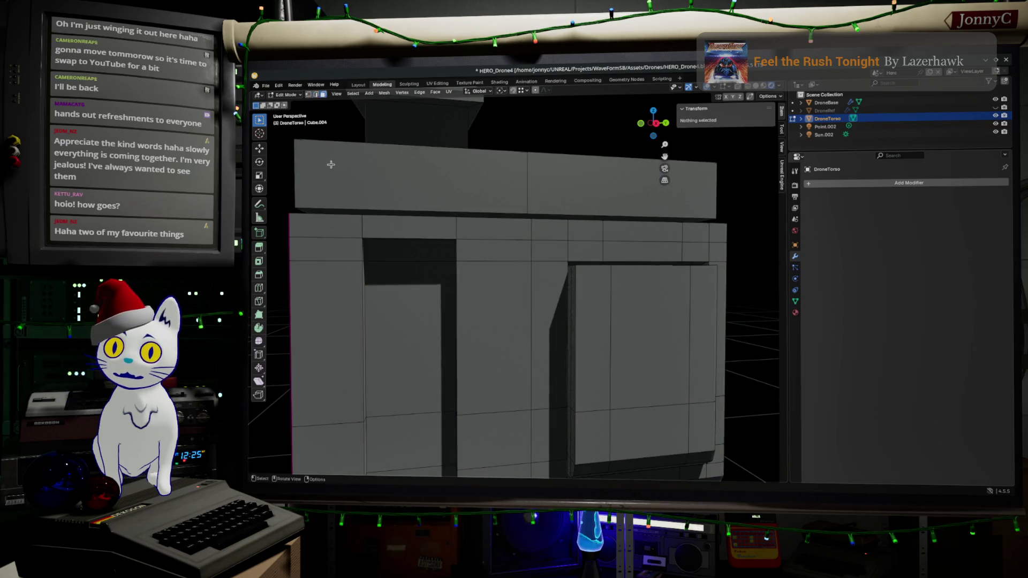
{"action": "left_click", "coordinate": [326, 255]}
{"action": "left_click", "coordinate": [345, 281], "text": "shift"}
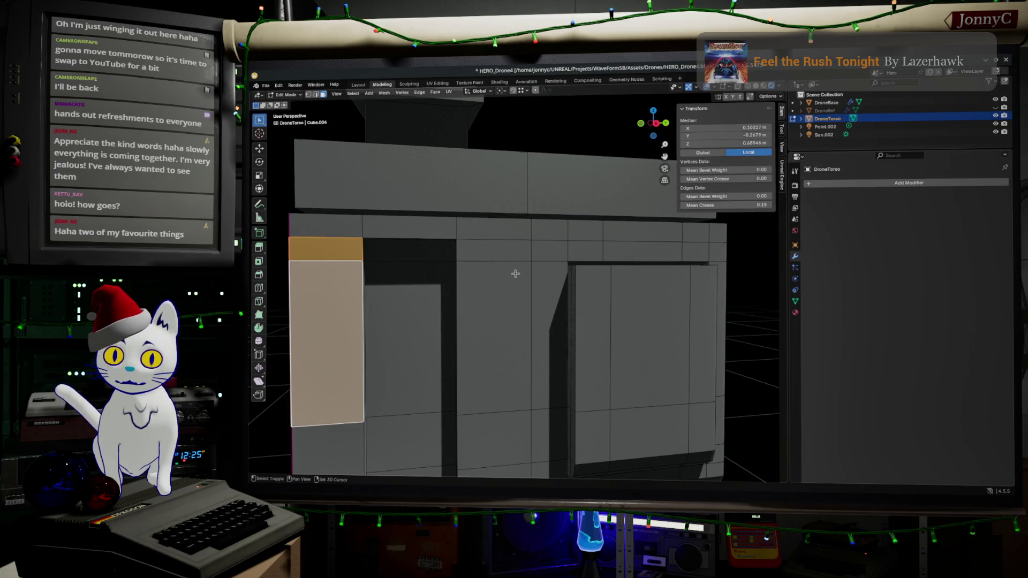
{"action": "left_click", "coordinate": [500, 256], "text": "shift"}
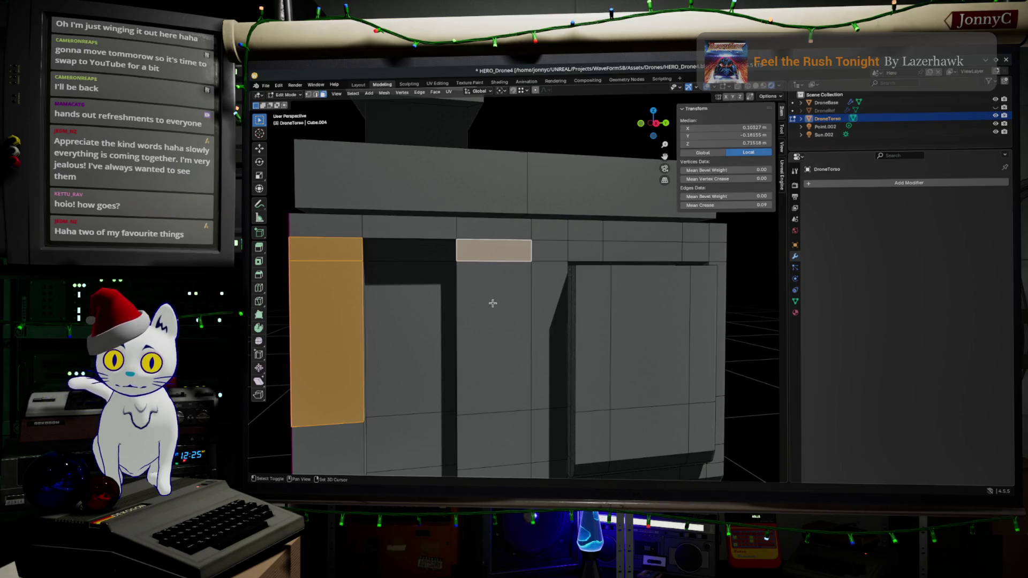
{"action": "left_click", "coordinate": [492, 303], "text": "shift"}
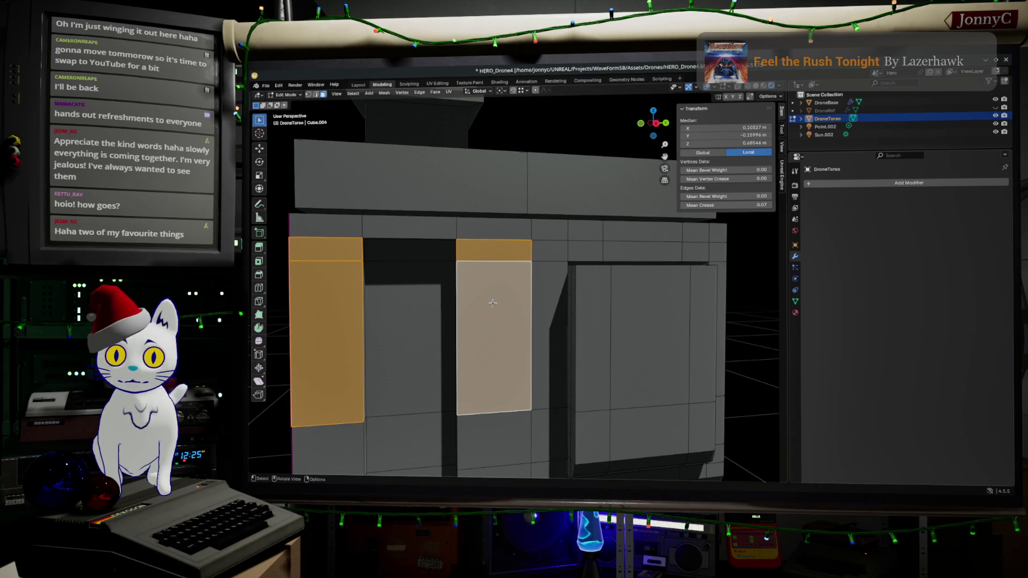
- Extrude the panel faces in place and scale them to 0.667 about the Median Point
{"action": "key", "text": "e"}
{"action": "key", "text": "Escape"}
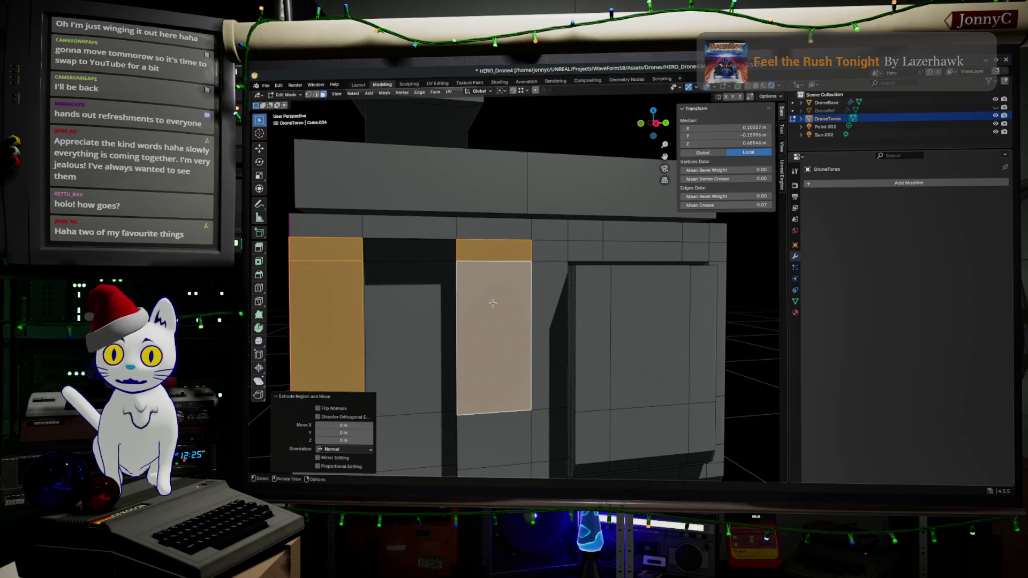
{"action": "left_click", "coordinate": [503, 91]}
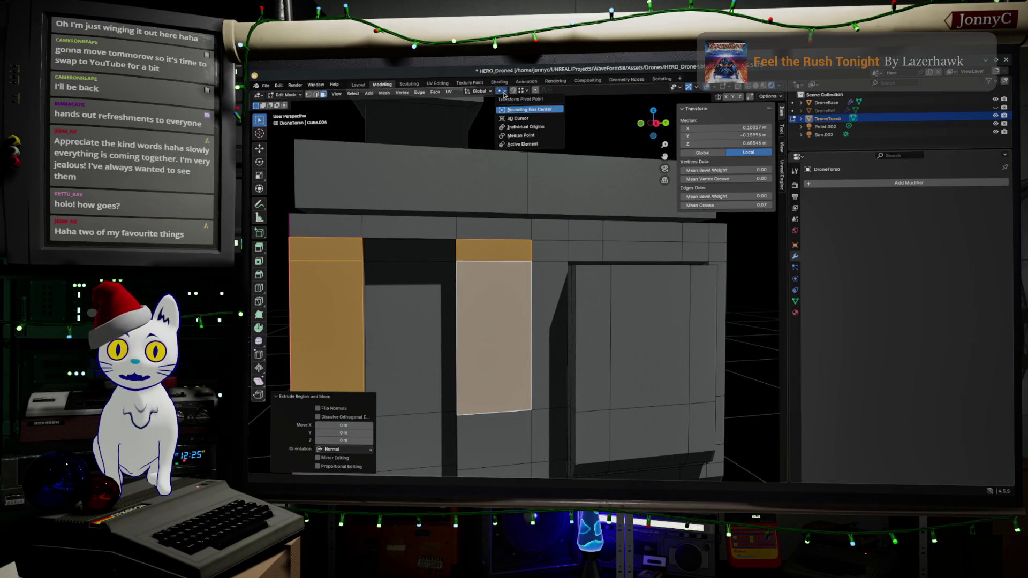
{"action": "left_click", "coordinate": [520, 135]}
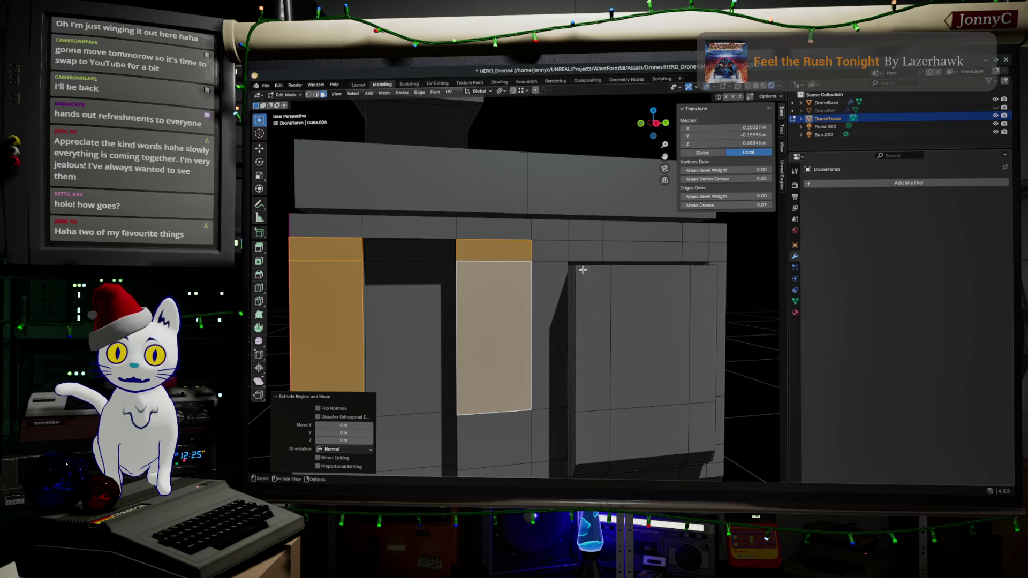
{"action": "key", "text": "s"}
{"action": "left_click", "coordinate": [523, 280]}
{"action": "middle_click_drag", "start_coordinate": [523, 280], "coordinate": [512, 284]}
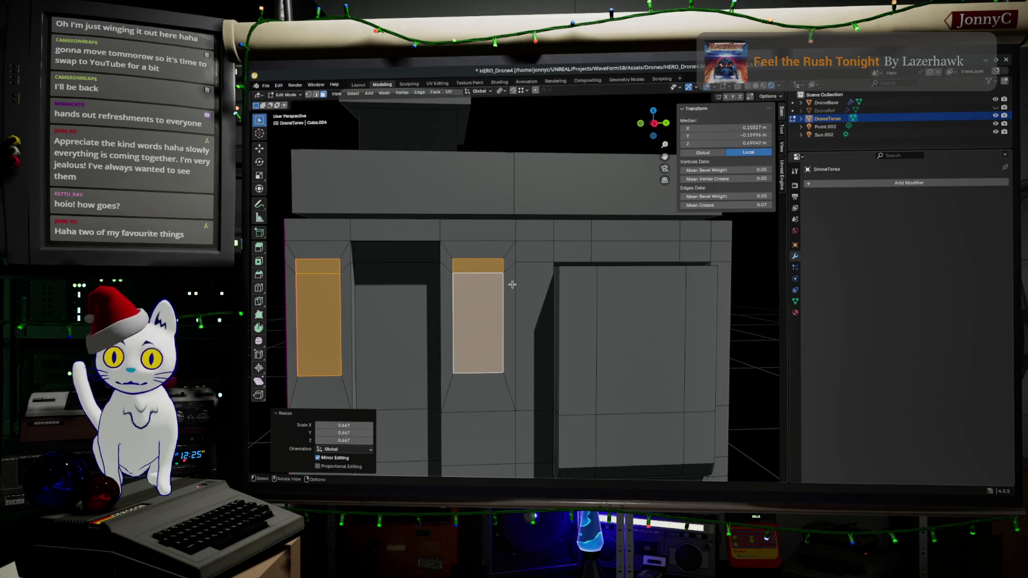
- Scale the panel faces to 0.856 along global Y about the Bounding Box Center
{"action": "key", "text": "s"}
{"action": "key", "text": "y"}
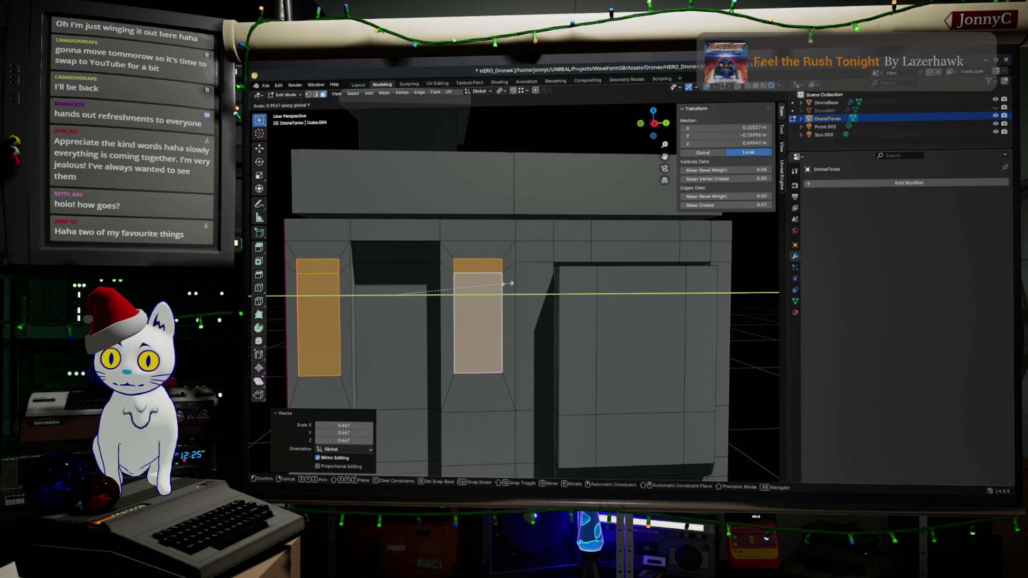
{"action": "key", "text": "Escape"}
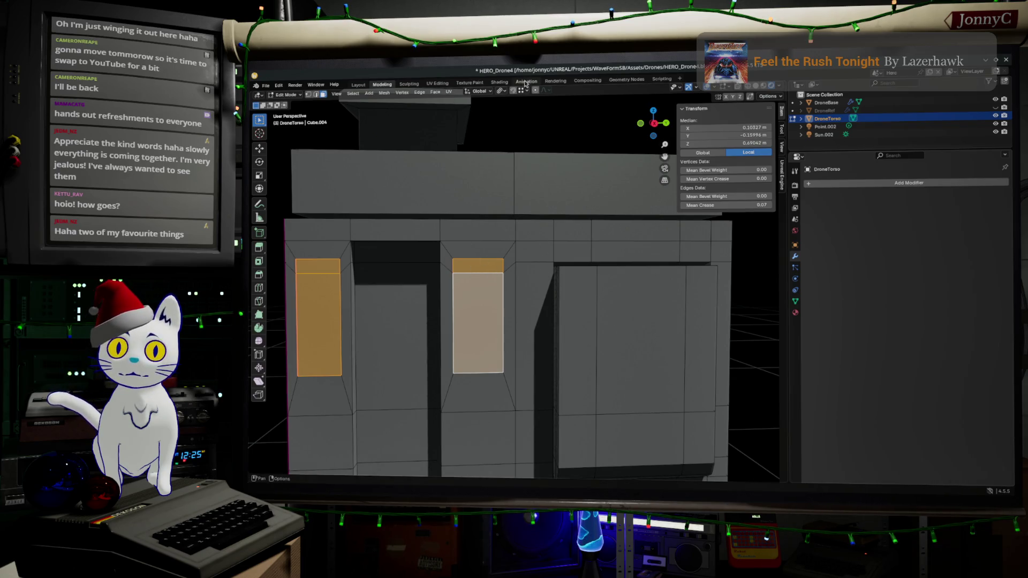
{"action": "left_click", "coordinate": [500, 91]}
{"action": "left_click", "coordinate": [515, 109]}
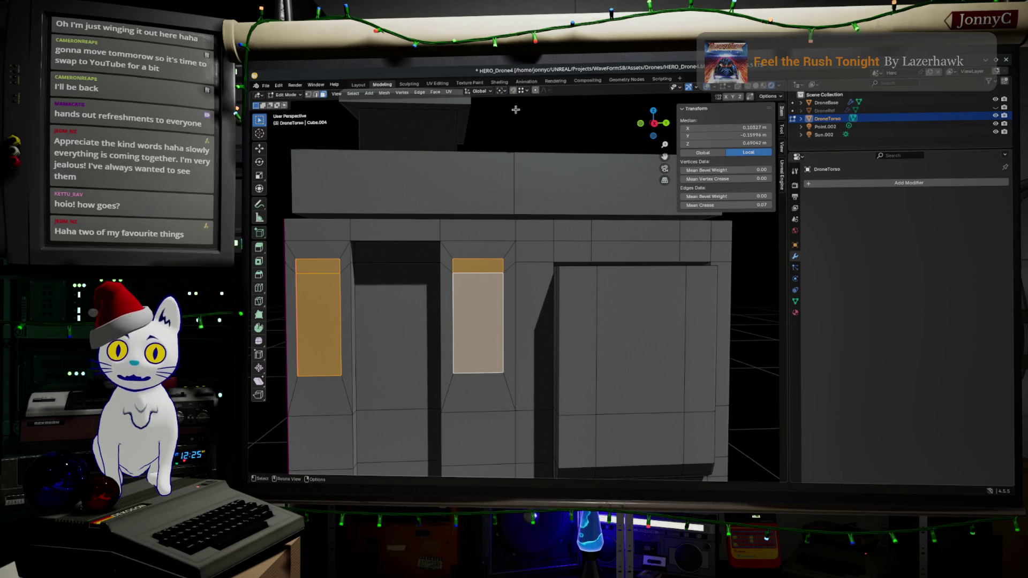
{"action": "key", "text": "s"}
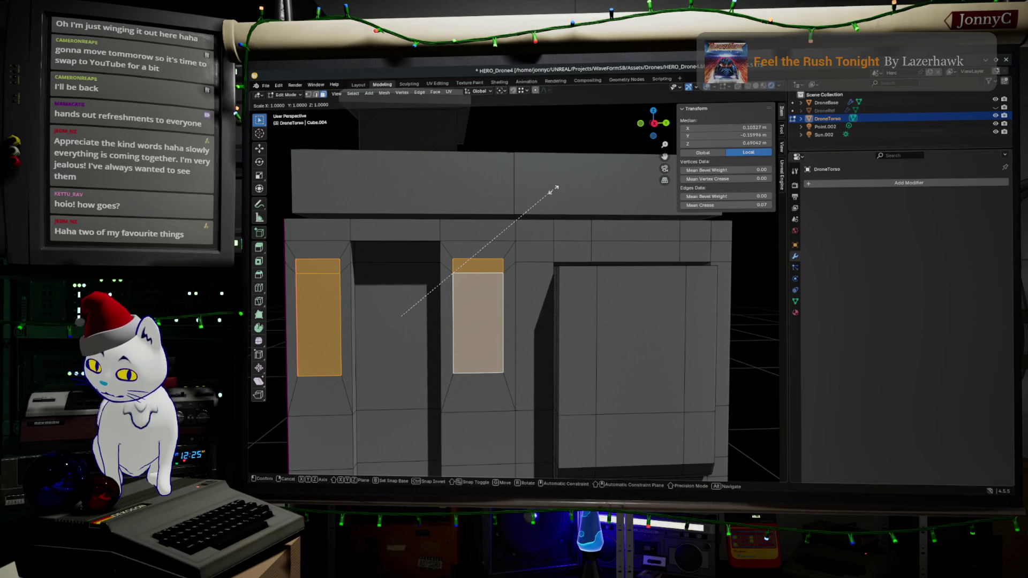
{"action": "key", "text": "y"}
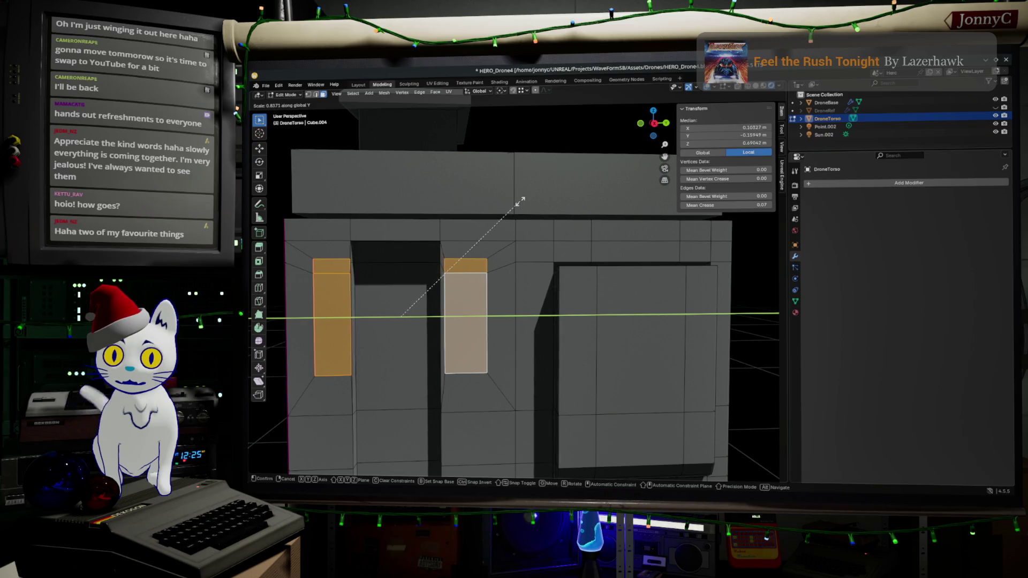
{"action": "left_click", "coordinate": [491, 221]}
{"action": "scroll", "coordinate": [490, 221], "scroll_direction": "up", "scroll_amount": 4}
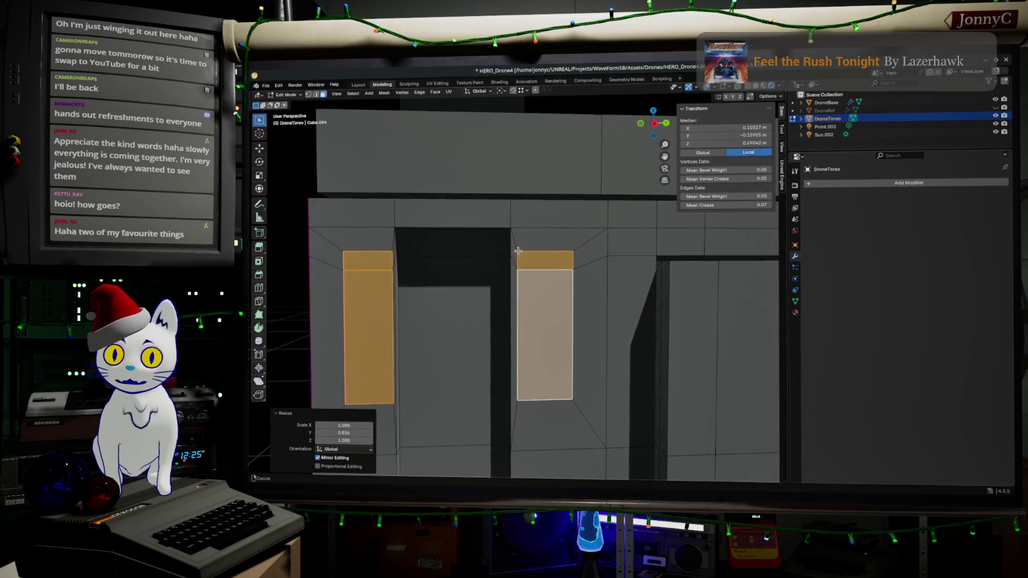
{"action": "left_click_drag", "start_coordinate": [521, 254], "coordinate": [521, 262]}
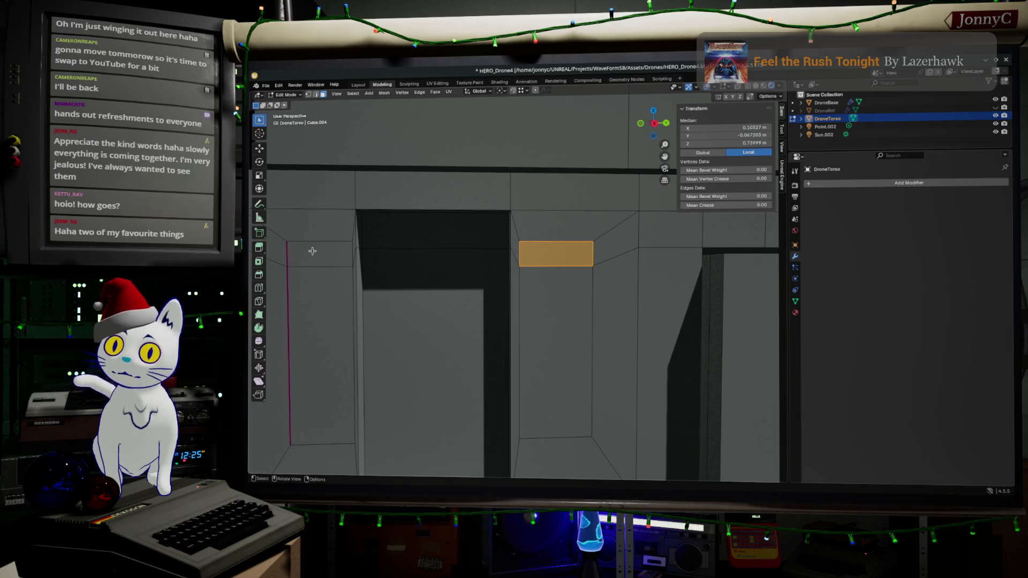
- In edge select, pick the creased vertical frame edges down the corner and remove their crease
{"action": "left_click", "coordinate": [320, 97]}
{"action": "left_click", "coordinate": [307, 354]}
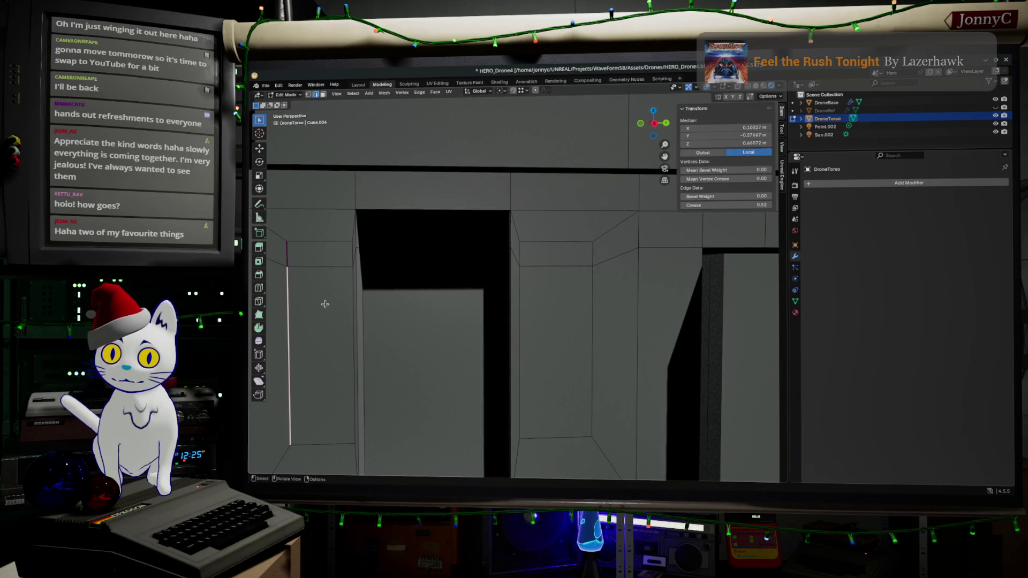
{"action": "left_click", "coordinate": [287, 253], "text": "shift"}
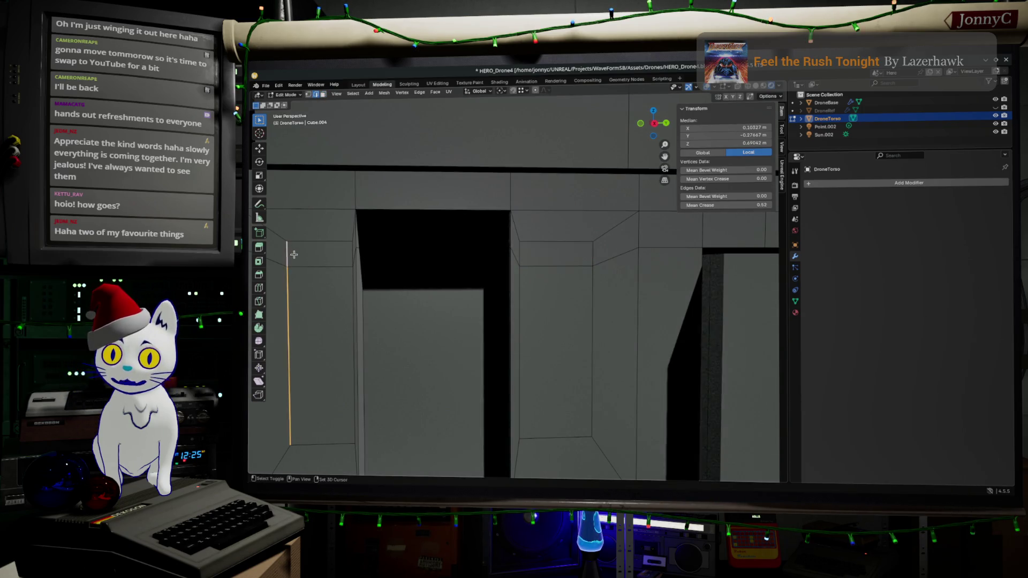
{"action": "scroll", "coordinate": [289, 255], "scroll_direction": "down", "scroll_amount": 3}
{"action": "mouse_move", "coordinate": [291, 257]}
{"action": "middle_mouse_down", "text": "shift"}
{"action": "mouse_move", "coordinate": [525, 255]}
{"action": "mouse_move", "coordinate": [522, 386]}
{"action": "middle_mouse_up", "text": "shift"}
{"action": "left_click", "coordinate": [513, 244], "text": "shift"}
{"action": "left_click", "coordinate": [525, 415], "text": "ctrl"}
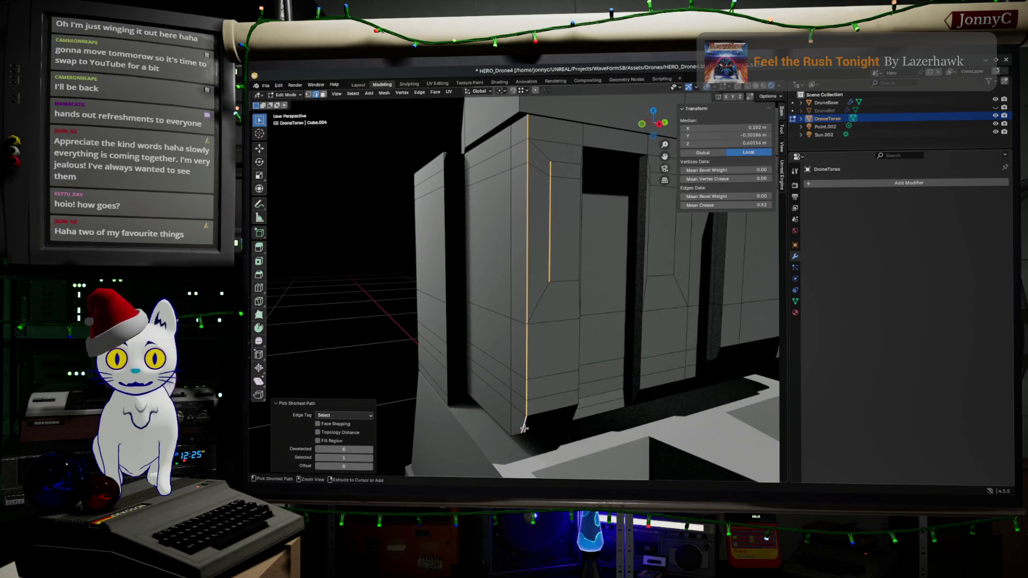
{"action": "left_click_drag", "start_coordinate": [752, 205], "coordinate": [717, 205]}
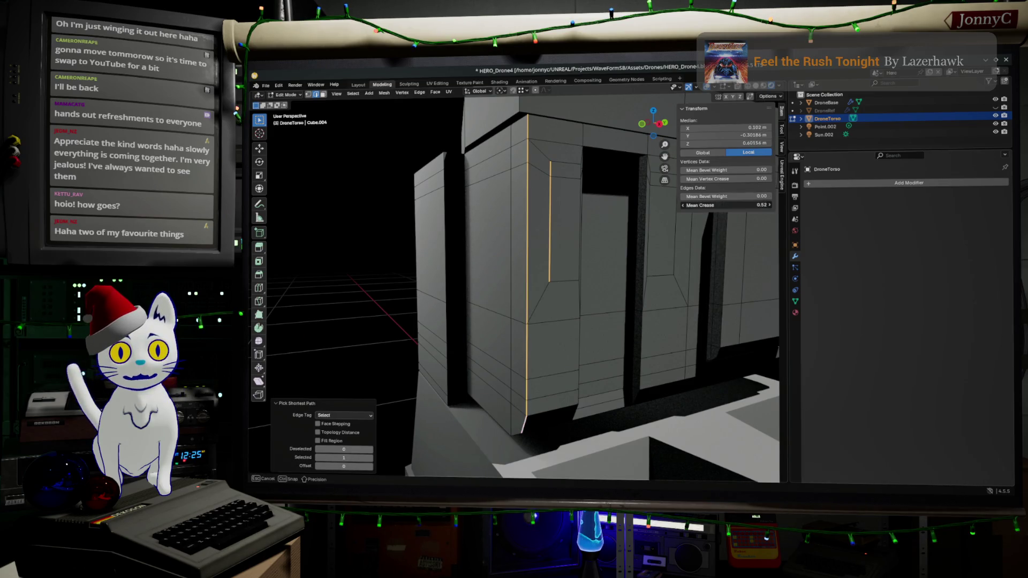
- Select the short upper vertical edge segment at the left door frame's inner corner
{"action": "left_click", "coordinate": [560, 211]}
{"action": "scroll", "coordinate": [546, 214], "scroll_direction": "up", "scroll_amount": 4}
{"action": "middle_click_drag", "start_coordinate": [558, 188], "coordinate": [527, 223]}
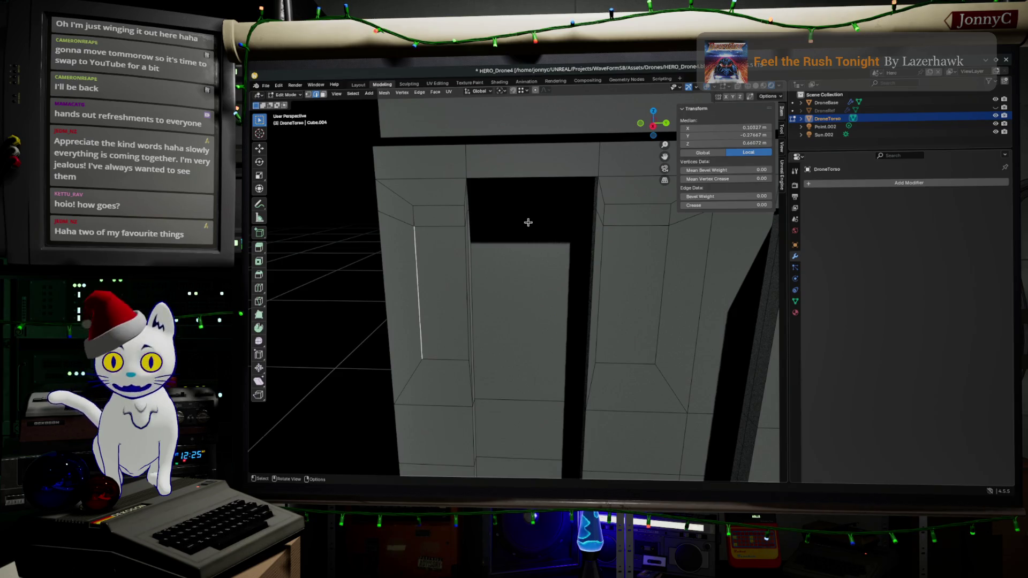
{"action": "mouse_move", "coordinate": [518, 224]}
{"action": "middle_mouse_down"}
{"action": "mouse_move", "coordinate": [491, 213]}
{"action": "mouse_move", "coordinate": [509, 220]}
{"action": "mouse_move", "coordinate": [554, 286]}
{"action": "middle_mouse_up"}
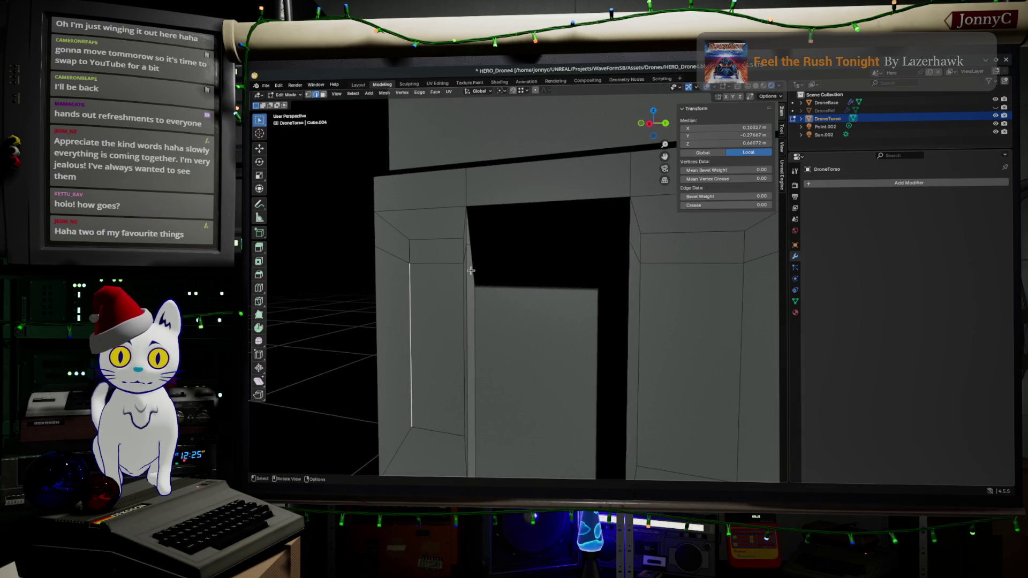
{"action": "left_click", "coordinate": [466, 252]}
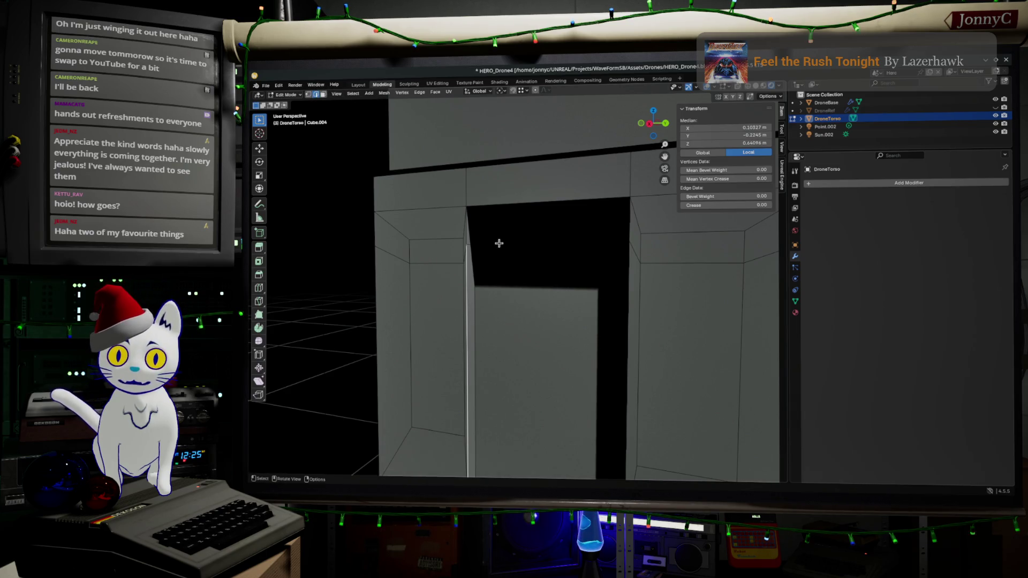
{"action": "left_click", "coordinate": [466, 256]}
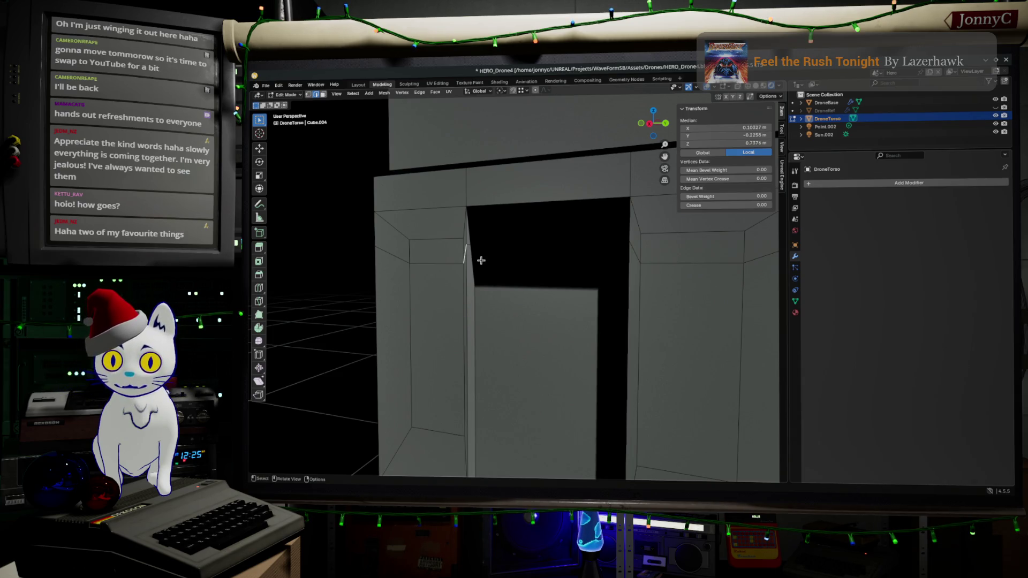
{"action": "key", "text": "c"}
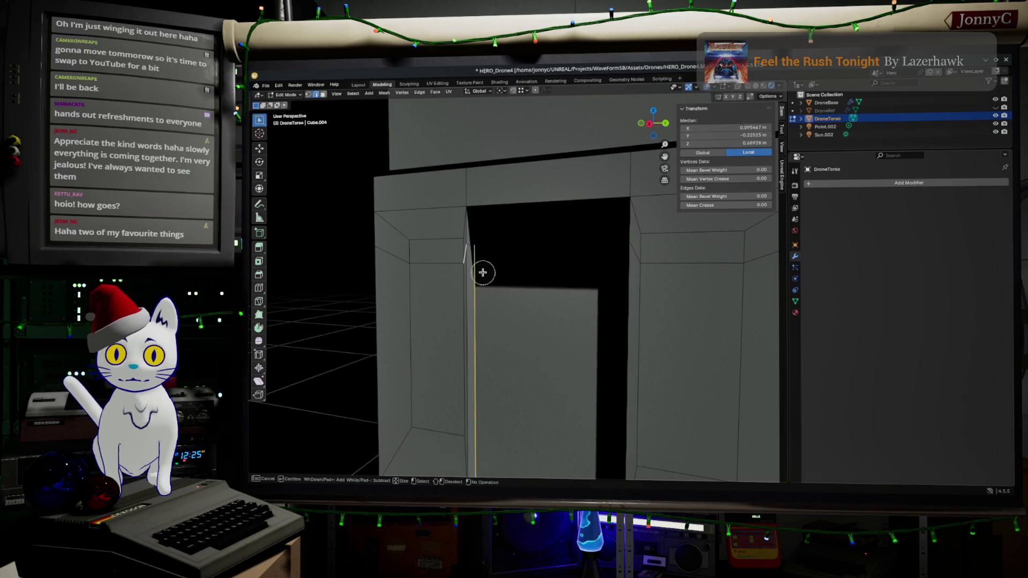
- Delete the stray short edge cluttering the first door-frame corner
{"action": "left_click", "coordinate": [466, 247]}
{"action": "left_click_drag", "start_coordinate": [465, 253], "coordinate": [489, 264]}
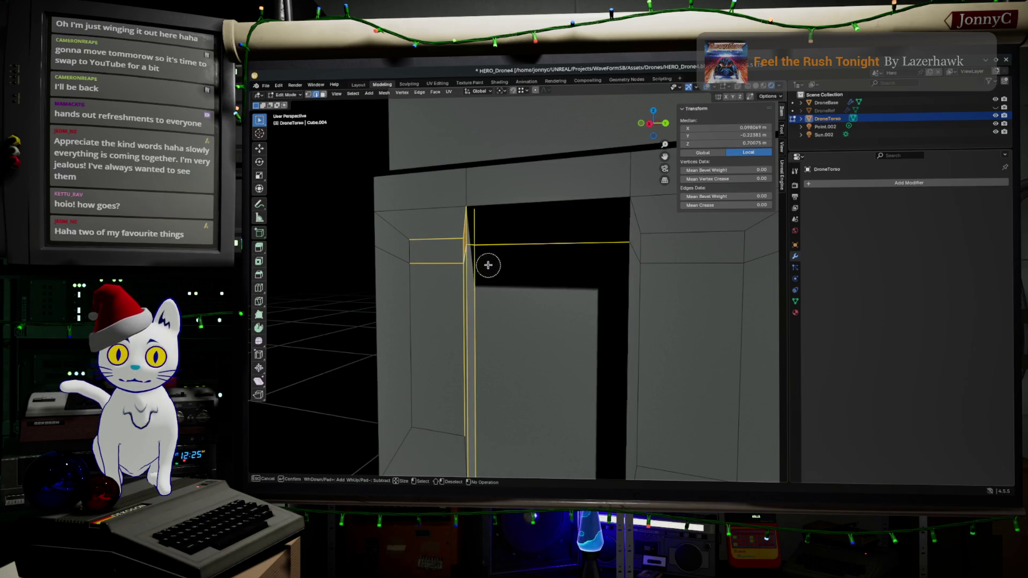
{"action": "key", "text": "Escape"}
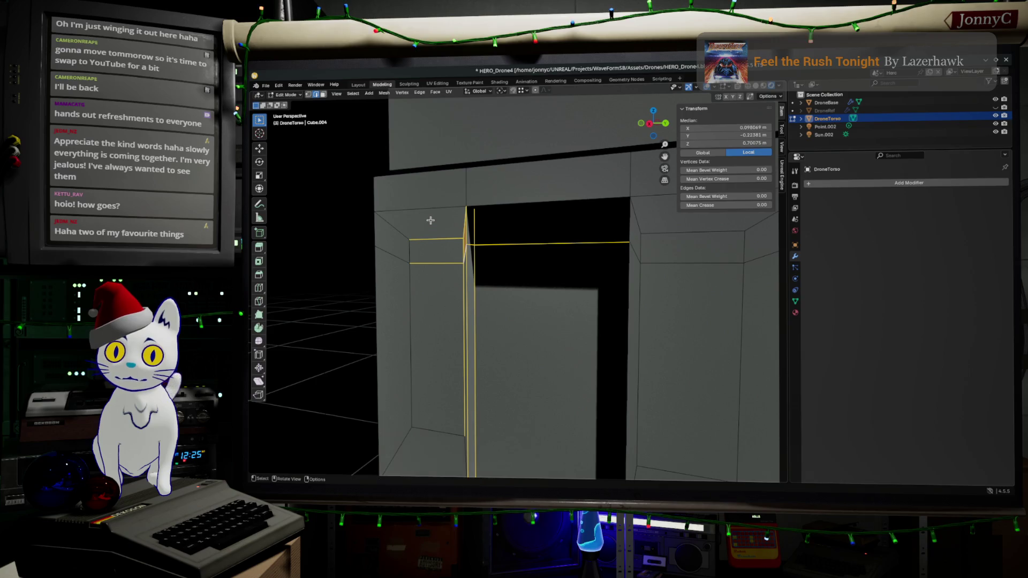
{"action": "left_click", "coordinate": [465, 252]}
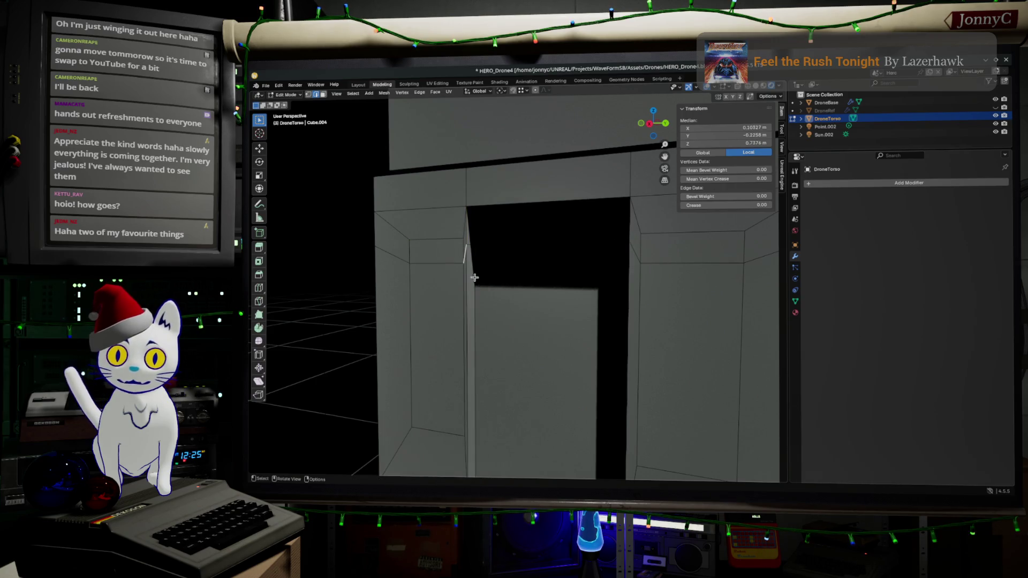
{"action": "key", "text": "x"}
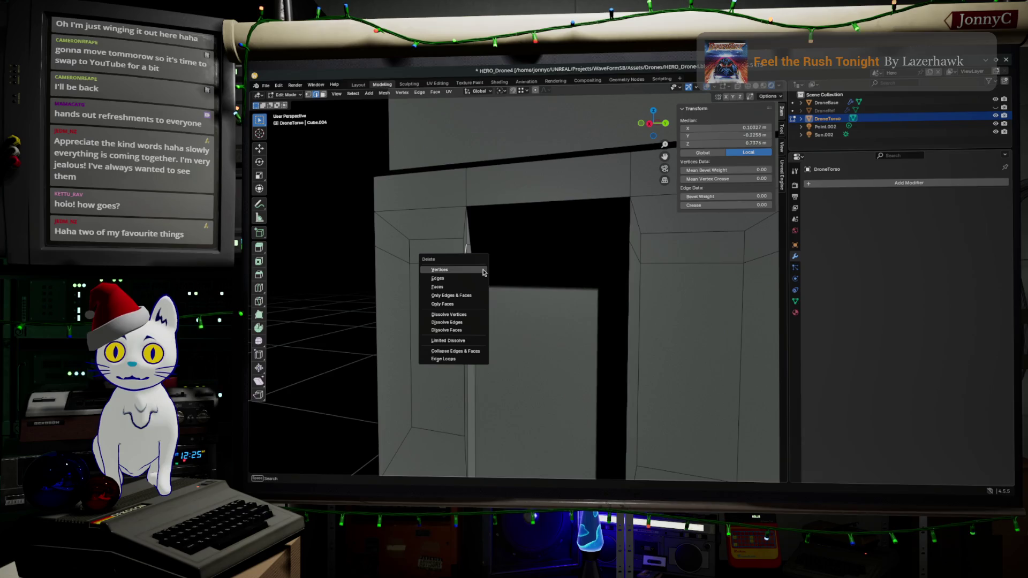
{"action": "left_click", "coordinate": [482, 277]}
- Delete the leftover stray edge on the other door panel
{"action": "mouse_move", "coordinate": [541, 285]}
{"action": "middle_mouse_down"}
{"action": "mouse_move", "coordinate": [603, 283]}
{"action": "mouse_move", "coordinate": [438, 224]}
{"action": "middle_mouse_up"}
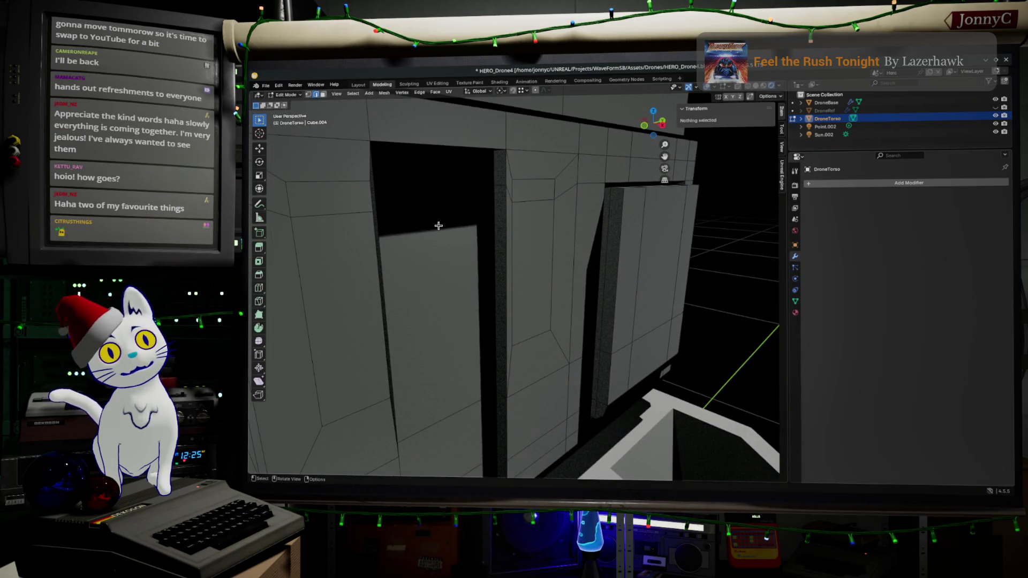
{"action": "scroll", "coordinate": [487, 229], "scroll_direction": "up", "scroll_amount": 2}
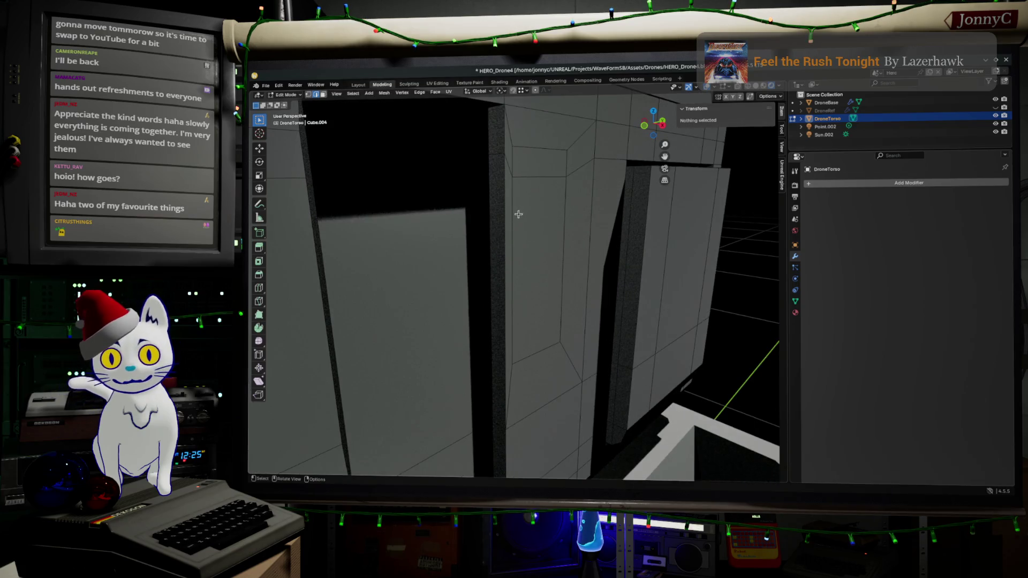
{"action": "left_click", "coordinate": [508, 166]}
{"action": "key", "text": "x"}
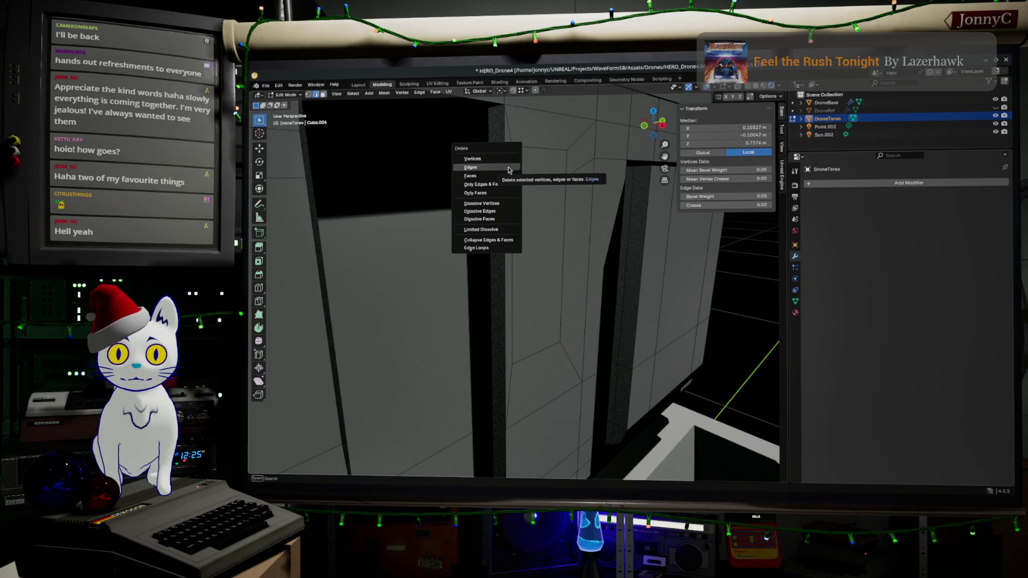
{"action": "left_click", "coordinate": [508, 167]}
- Bring the right door frame closer and select the lower edge of its side face
{"action": "middle_click_drag", "start_coordinate": [542, 172], "coordinate": [527, 173]}
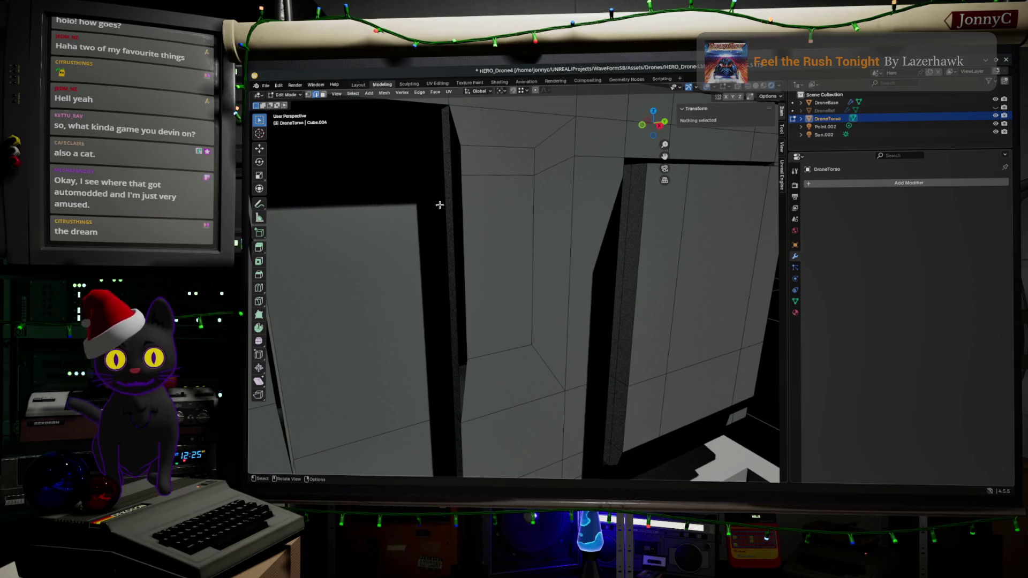
{"action": "mouse_move", "coordinate": [468, 201]}
{"action": "middle_mouse_down", "text": "shift"}
{"action": "mouse_move", "coordinate": [546, 237]}
{"action": "mouse_move", "coordinate": [557, 227]}
{"action": "mouse_move", "coordinate": [530, 238]}
{"action": "mouse_move", "coordinate": [558, 220]}
{"action": "middle_mouse_up", "text": "shift"}
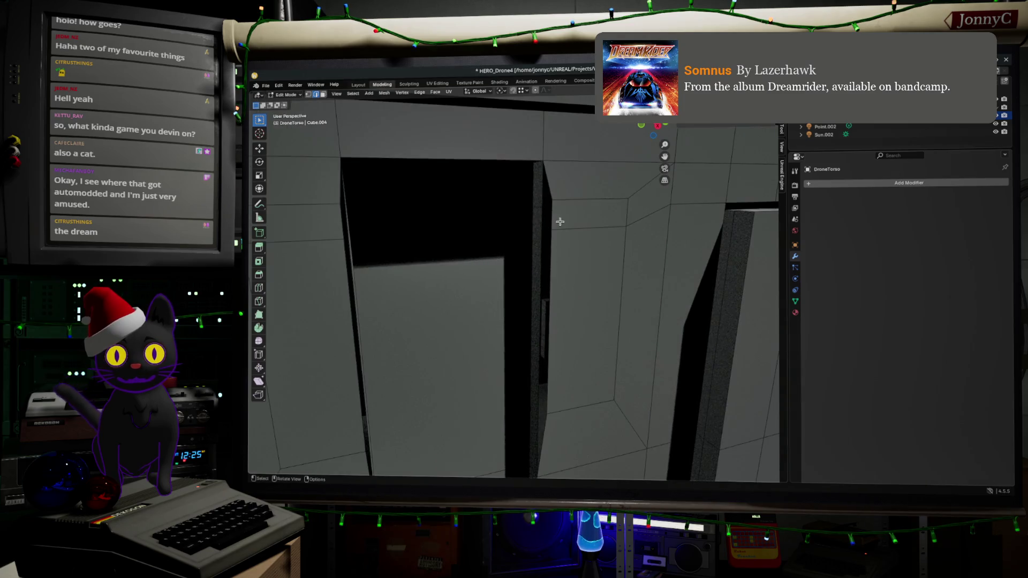
{"action": "key", "text": "n"}
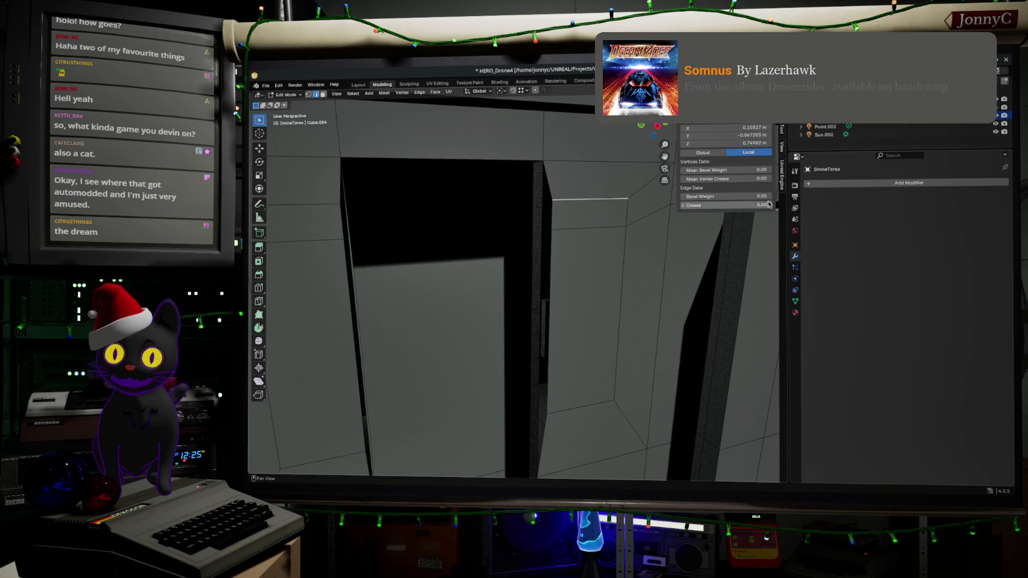
{"action": "left_click", "coordinate": [585, 226]}
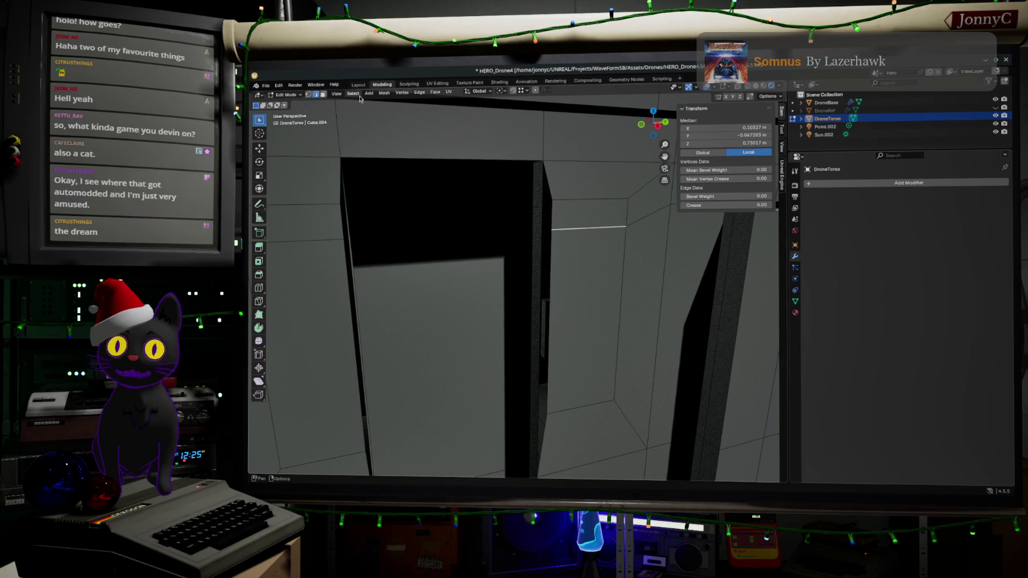
- In vertex mode, select the four corner vertices of the tall face beside the right door
{"action": "left_click", "coordinate": [308, 94]}
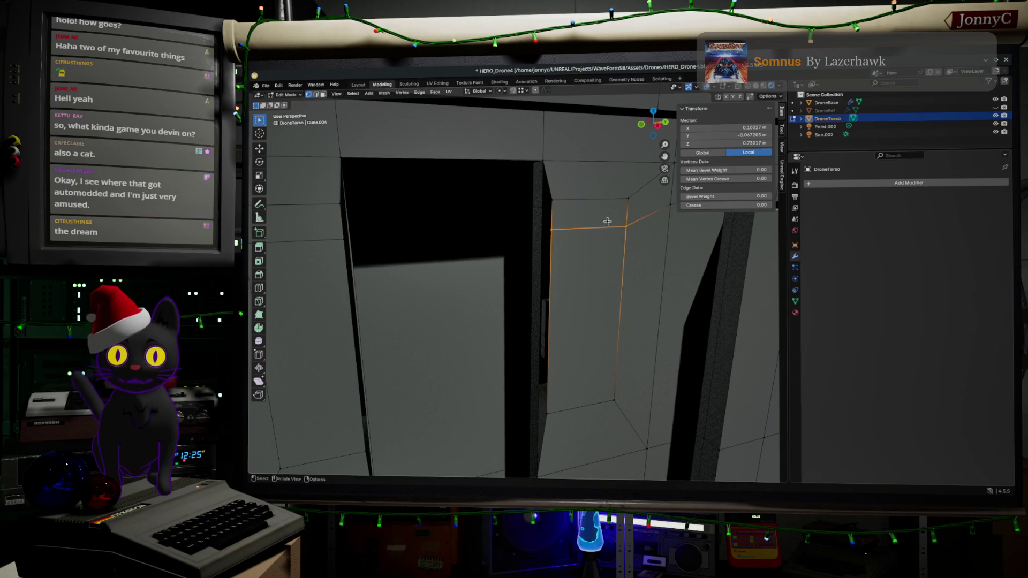
{"action": "left_click", "coordinate": [597, 199], "text": "shift"}
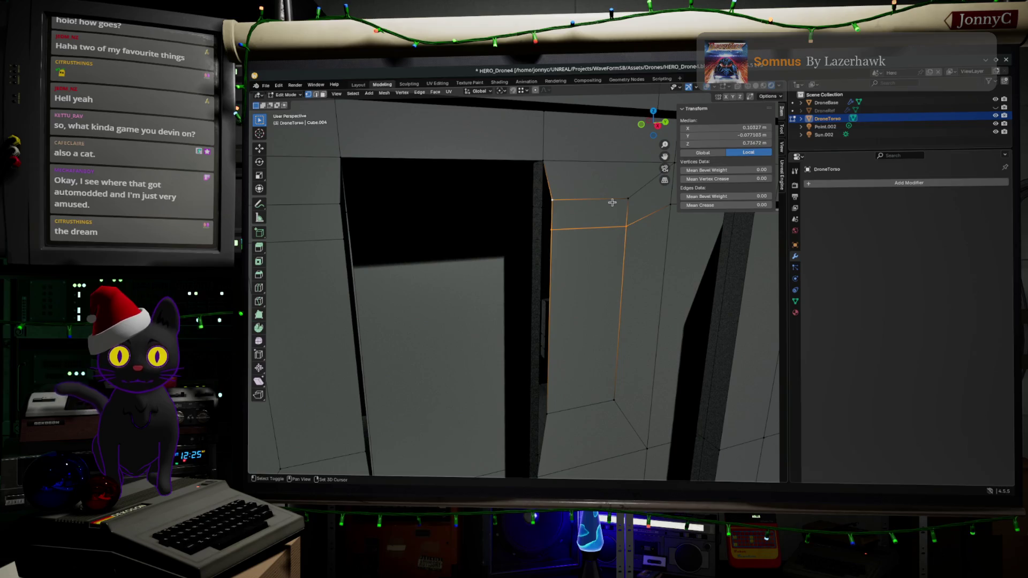
{"action": "left_click", "coordinate": [625, 200], "text": "shift"}
{"action": "left_click", "coordinate": [611, 403], "text": "shift"}
{"action": "left_click", "coordinate": [548, 412], "text": "shift"}
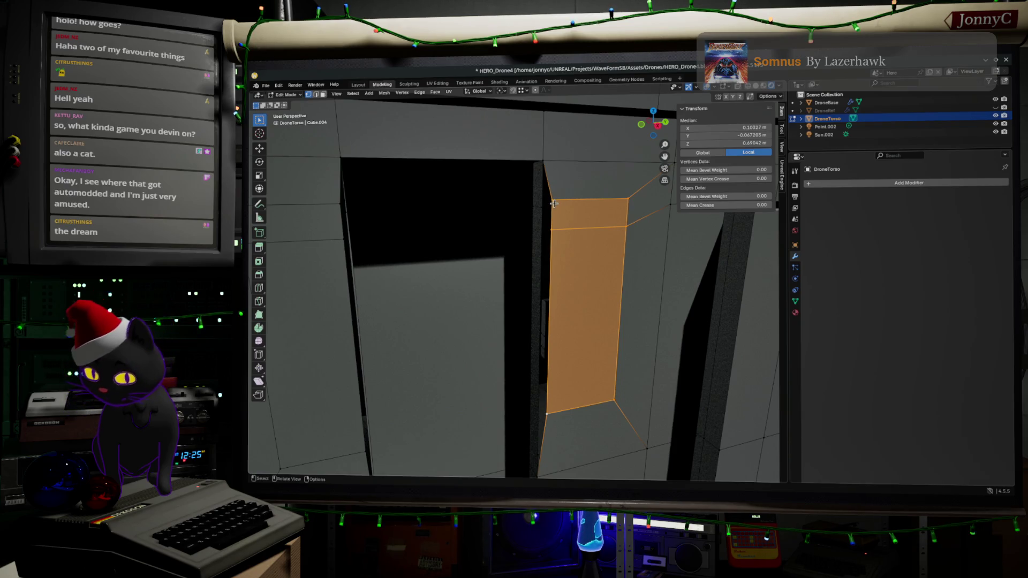
- Move that face slightly left and down, about -0.037 m in Y and -0.005 m in Z
{"action": "key", "text": "g"}
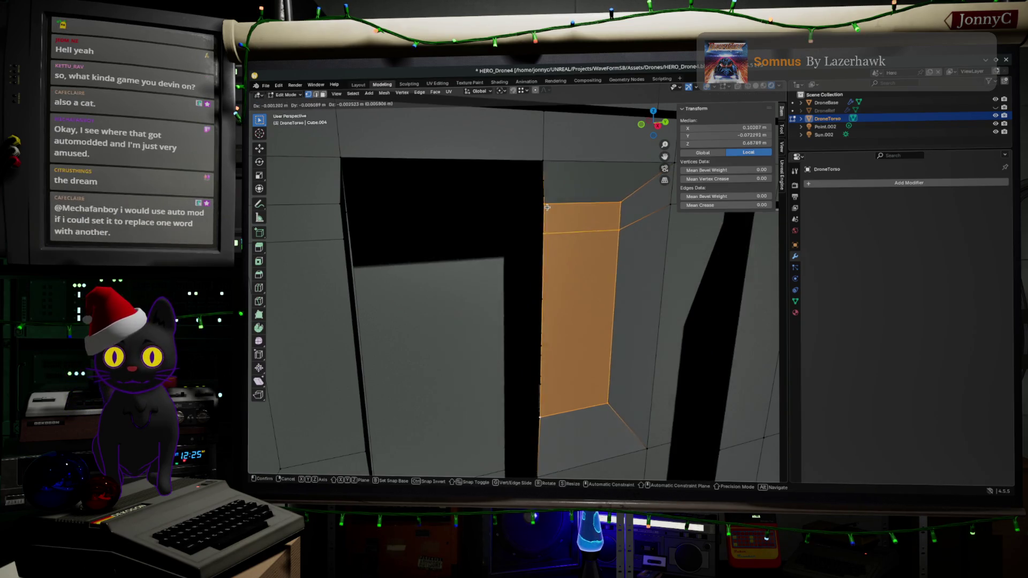
{"action": "left_click", "coordinate": [549, 131], "text": "ctrl"}
{"action": "key", "text": "ctrl+z"}
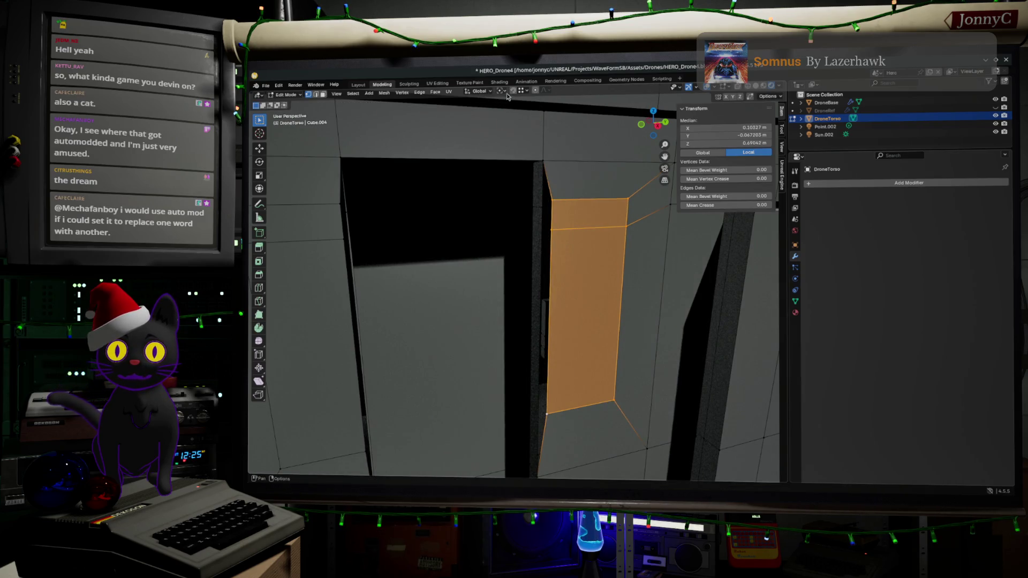
{"action": "key", "text": "g"}
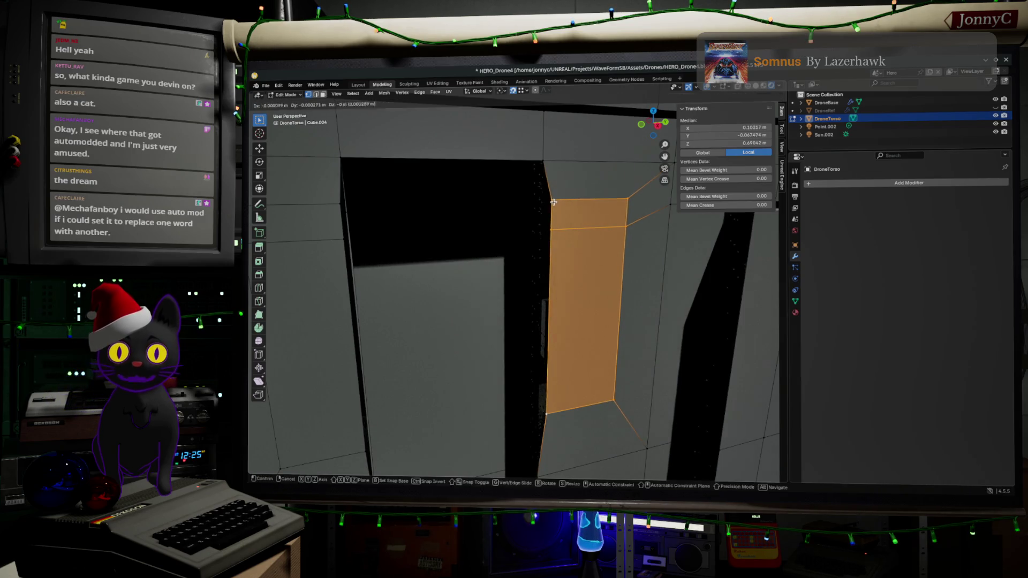
{"action": "left_click", "coordinate": [525, 231]}
{"action": "middle_click_drag", "start_coordinate": [525, 231], "coordinate": [440, 253]}
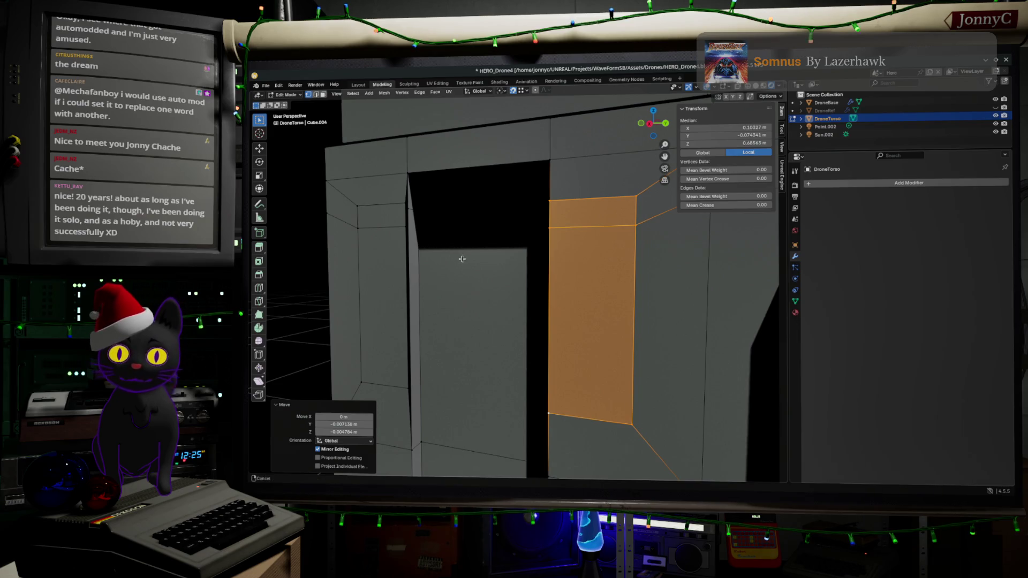
- Select the tall face on the left door frame, try moving it, then undo the move
{"action": "middle_click_drag", "start_coordinate": [459, 259], "coordinate": [489, 272], "text": "shift"}
{"action": "left_click", "coordinate": [435, 227]}
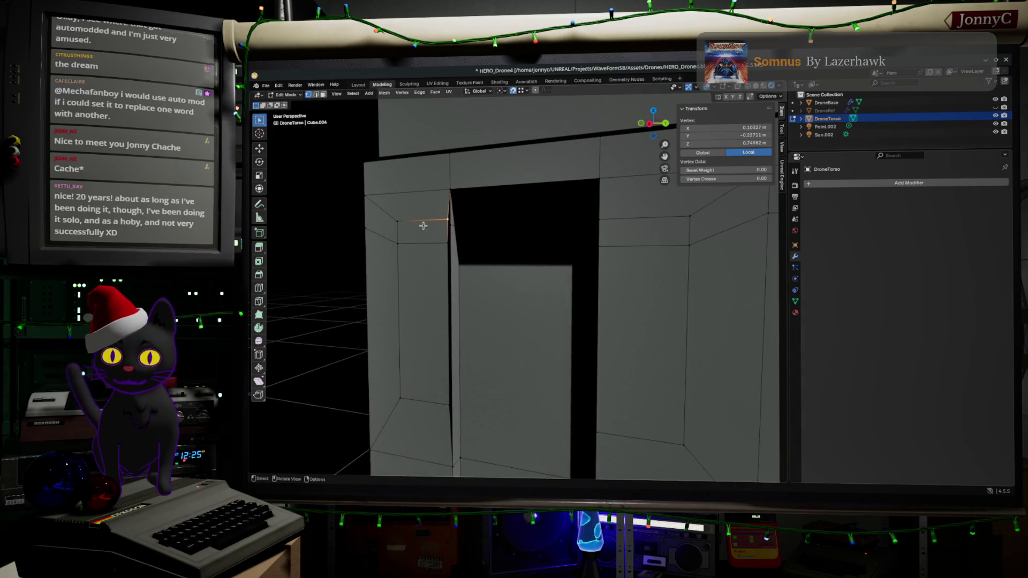
{"action": "left_click", "coordinate": [398, 221]}
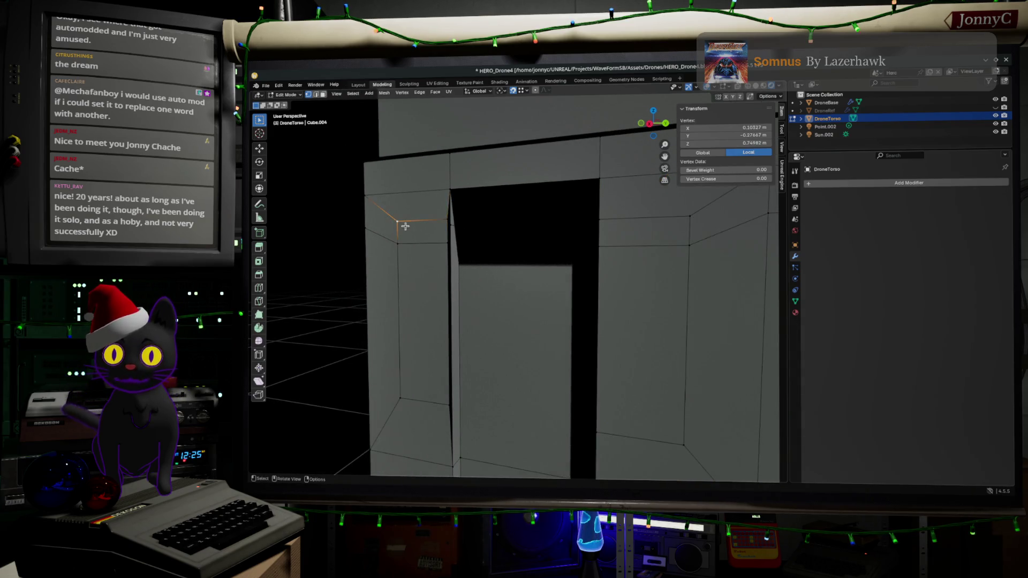
{"action": "left_click", "coordinate": [400, 399], "text": "ctrl"}
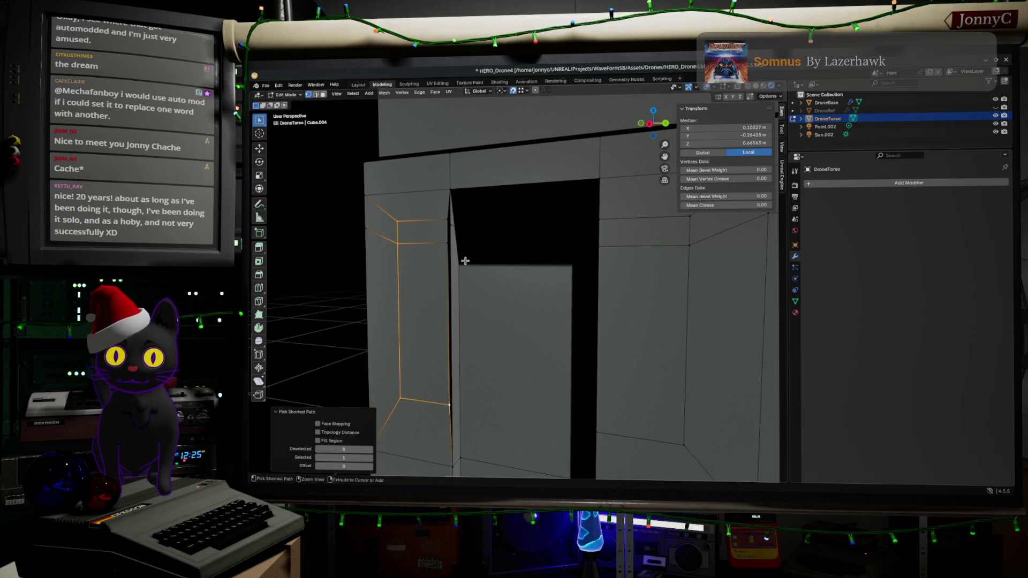
{"action": "left_click", "coordinate": [444, 218], "text": "ctrl"}
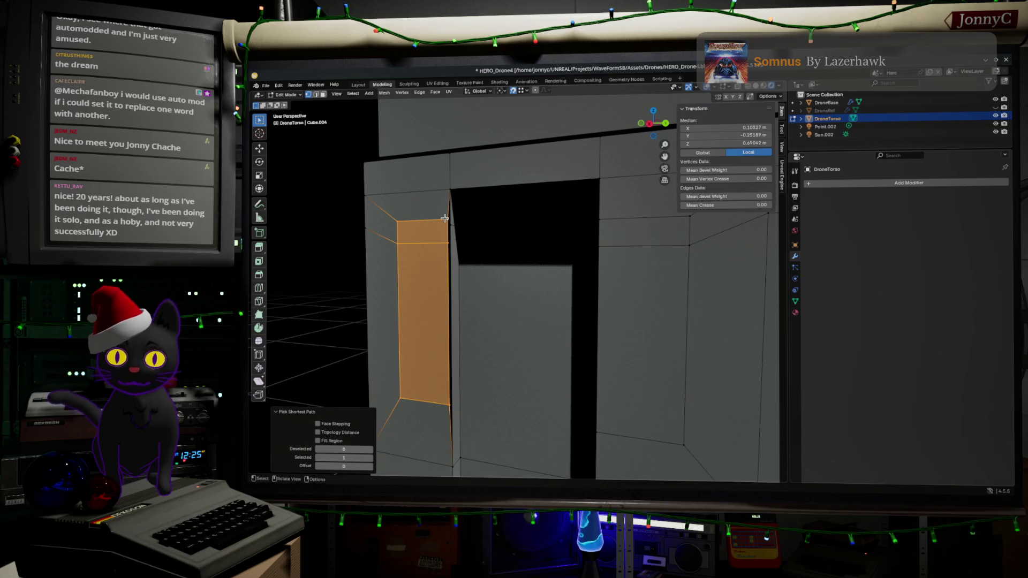
{"action": "key", "text": "g"}
{"action": "left_click", "coordinate": [458, 231]}
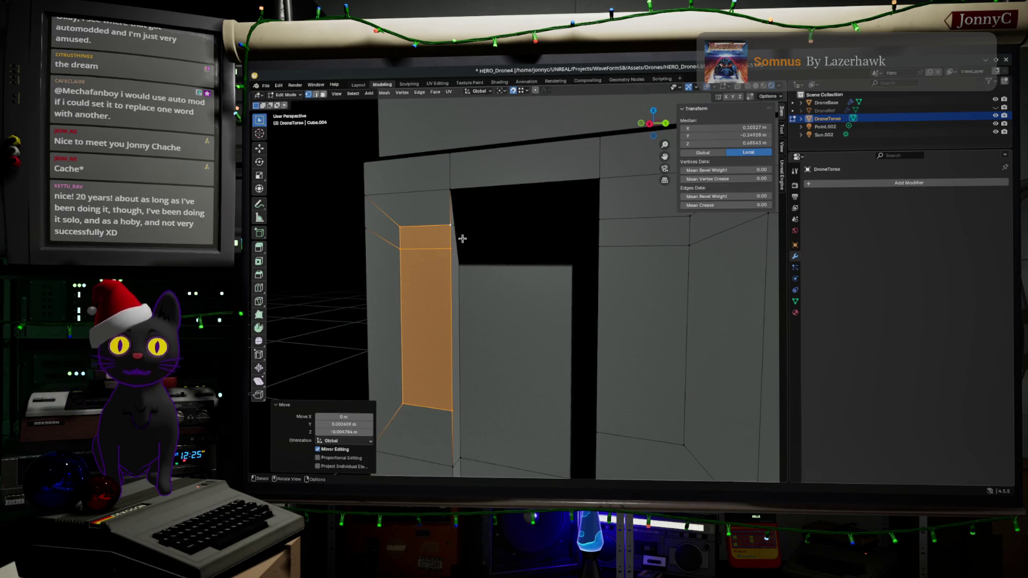
{"action": "key", "text": "r"}
{"action": "key", "text": "Escape"}
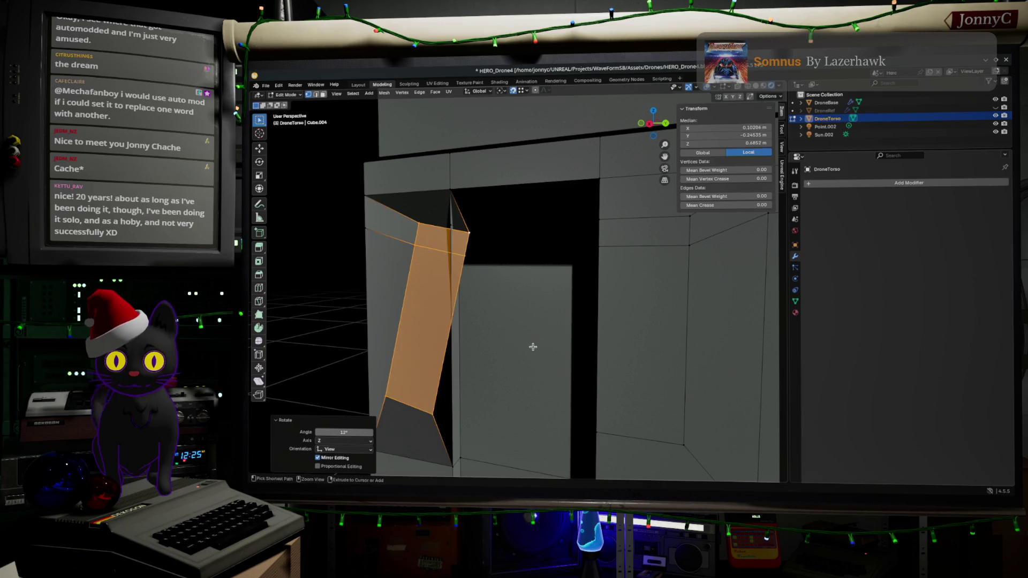
{"action": "key", "text": "ctrl+z"}
- Loop-cut across the door wall and slide the new loop down to factor -0.474
{"action": "key", "text": "ctrl+r"}
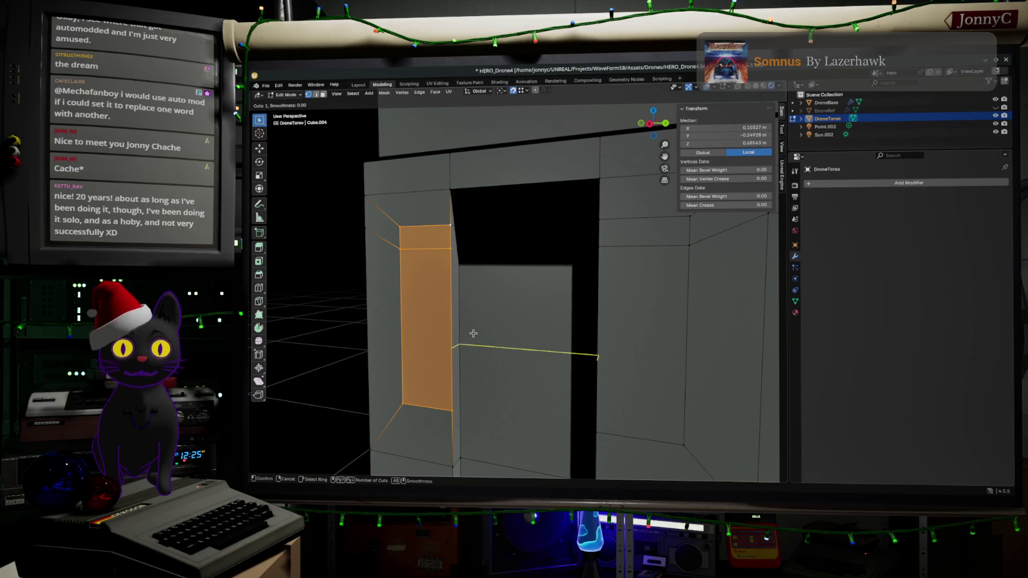
{"action": "left_click", "coordinate": [473, 333]}
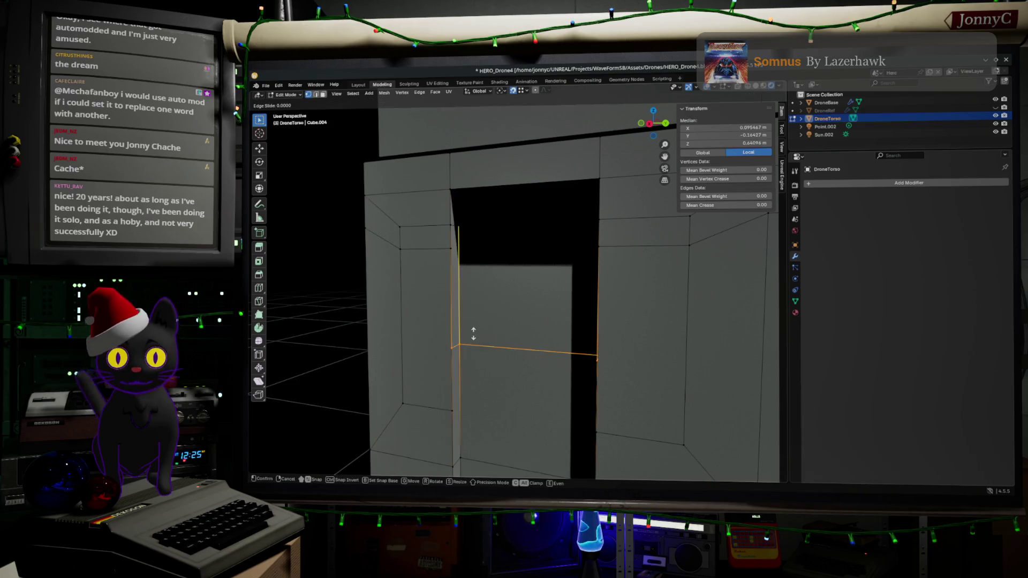
{"action": "left_click", "coordinate": [454, 251]}
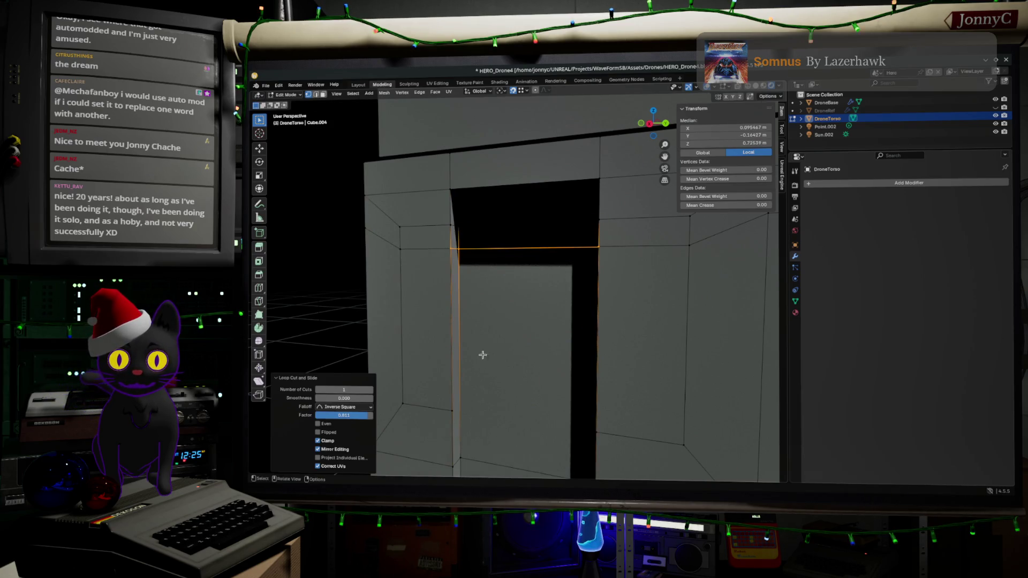
{"action": "key", "text": "g"}
{"action": "key", "text": "g"}
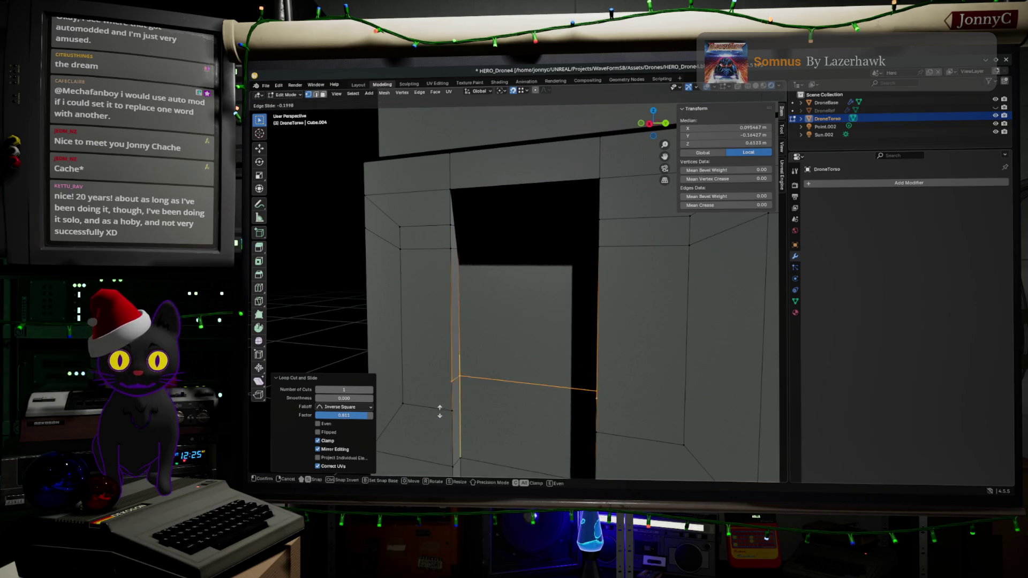
{"action": "left_click", "coordinate": [453, 410]}
{"action": "middle_click_drag", "start_coordinate": [532, 379], "coordinate": [597, 381]}
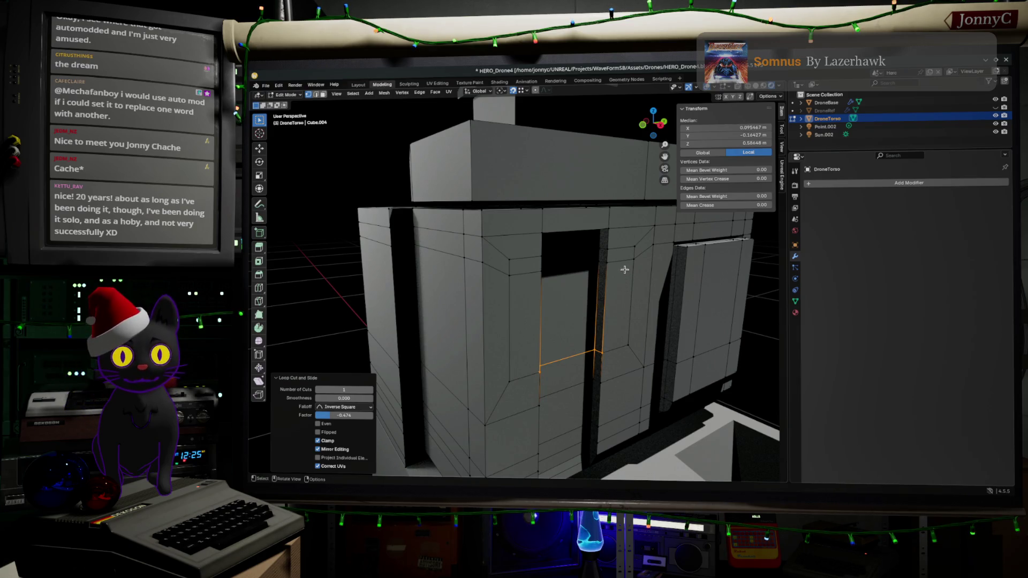
- Merge the whole DroneTorso mesh by distance, removing 6 duplicate vertices, then deselect
{"action": "left_click", "coordinate": [571, 251], "text": "alt"}
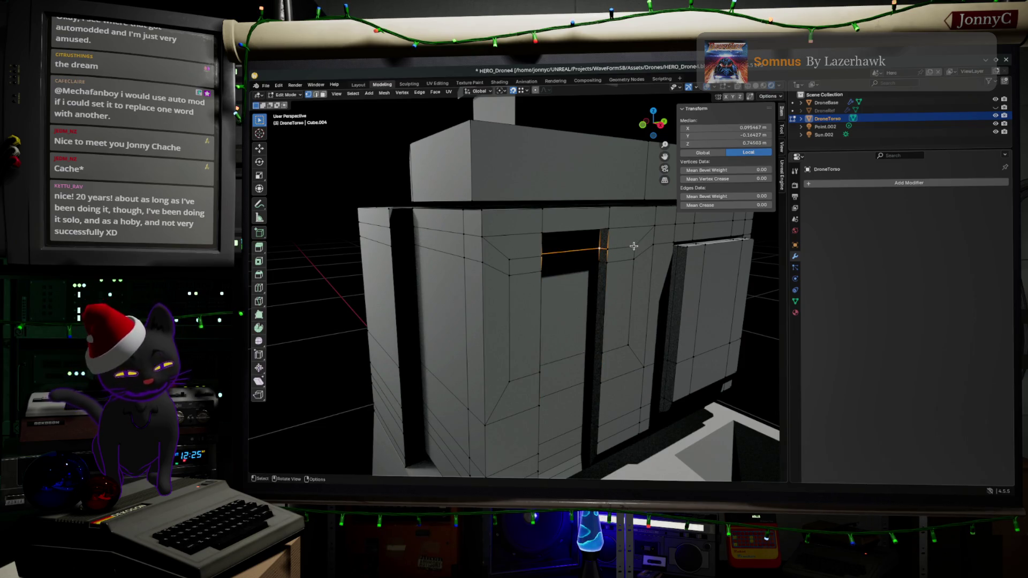
{"action": "key", "text": "a"}
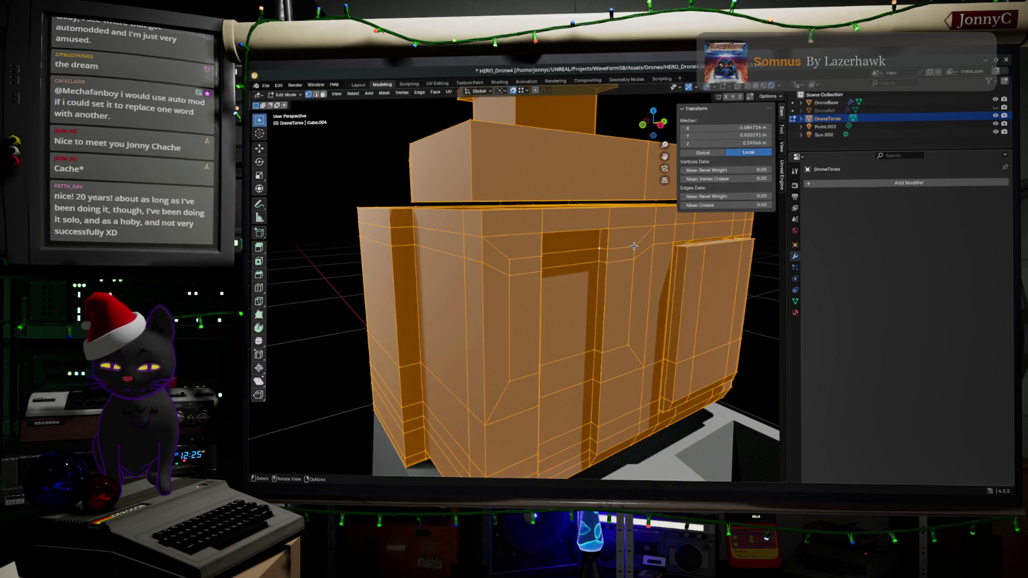
{"action": "key", "text": "m"}
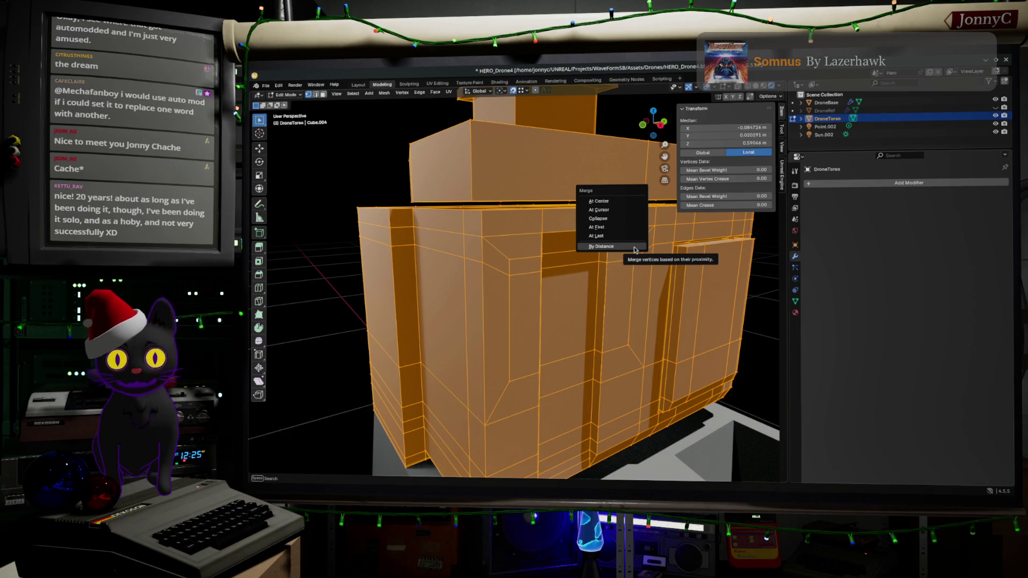
{"action": "left_click", "coordinate": [634, 248]}
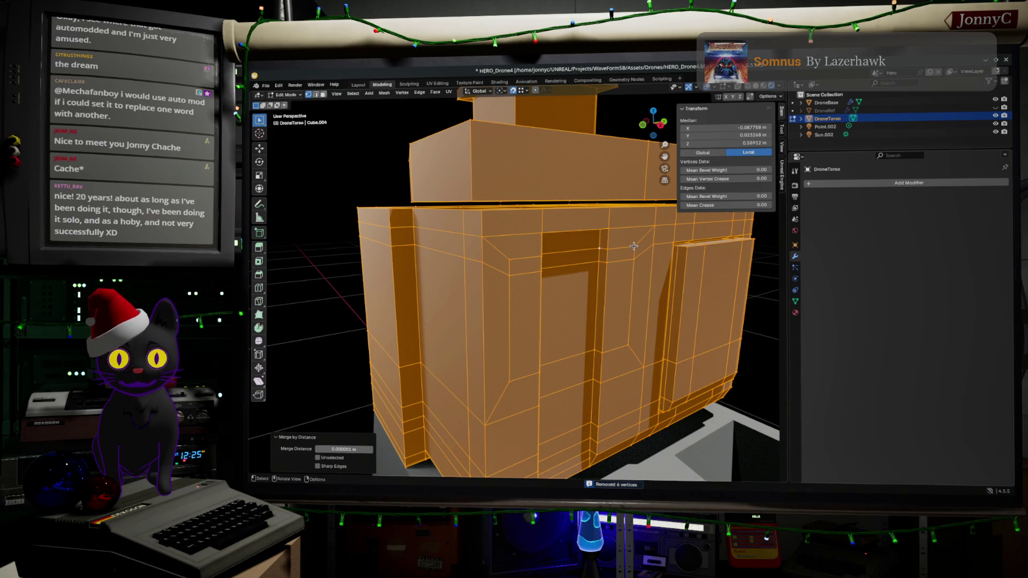
{"action": "key", "text": "alt+a"}
{"action": "left_click", "coordinate": [618, 352]}
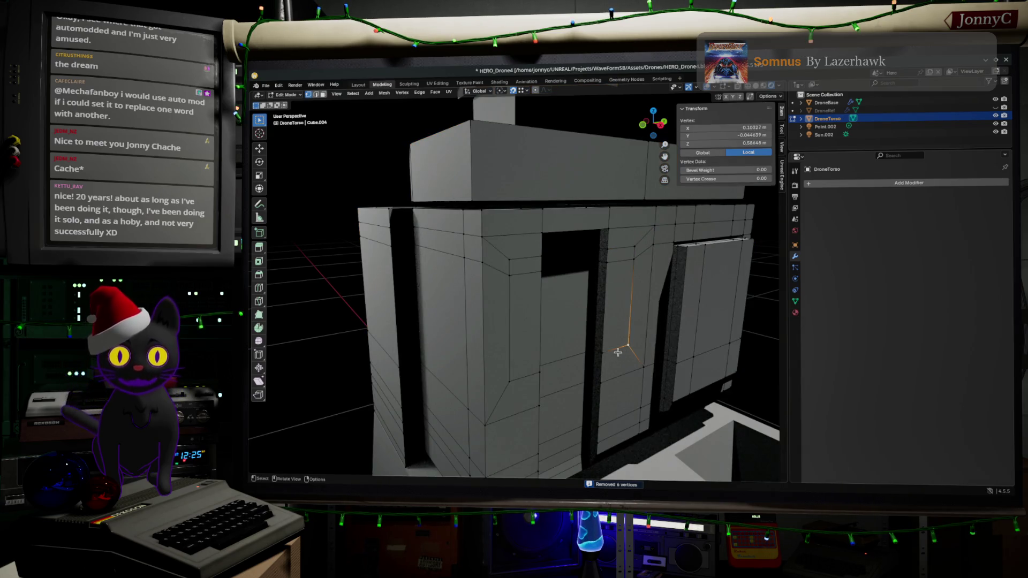
- Raise the lower door-frame edge loop 0.11336 m along Z
{"action": "left_click", "coordinate": [507, 381], "text": "ctrl"}
{"action": "scroll", "coordinate": [530, 348], "scroll_direction": "up", "scroll_amount": 3}
{"action": "middle_click_drag", "start_coordinate": [530, 348], "coordinate": [529, 349]}
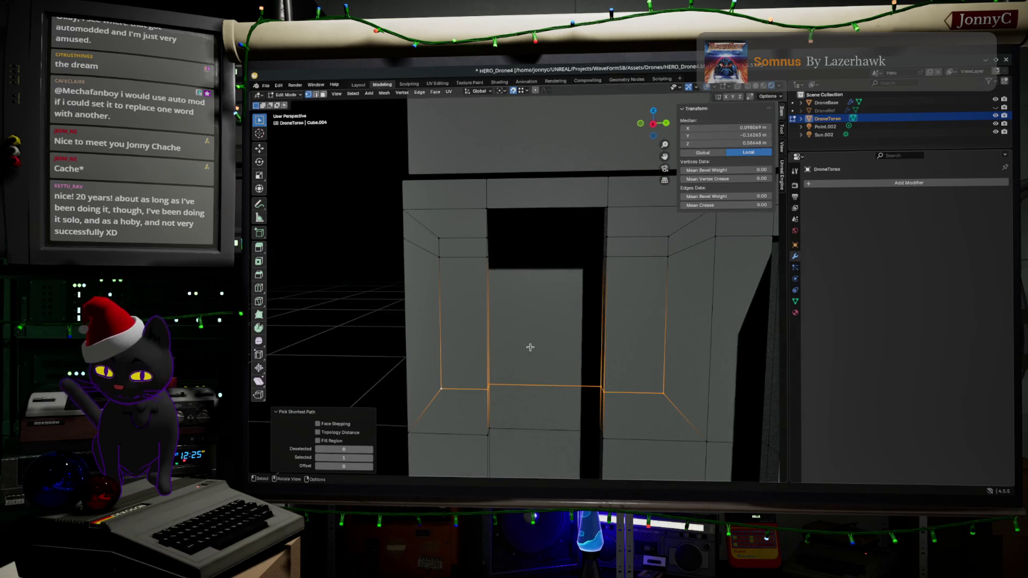
{"action": "key", "text": "g"}
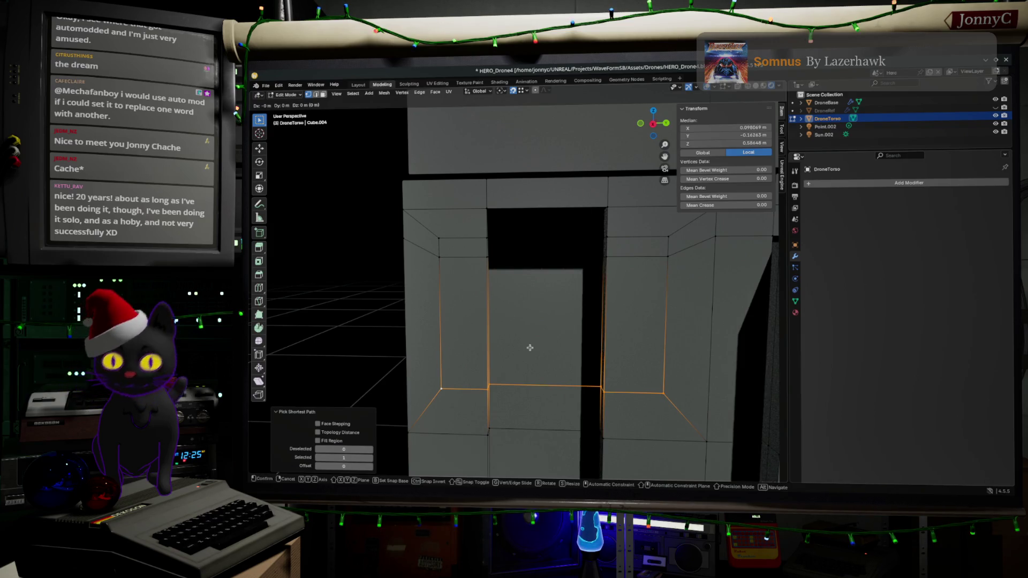
{"action": "key", "text": "z"}
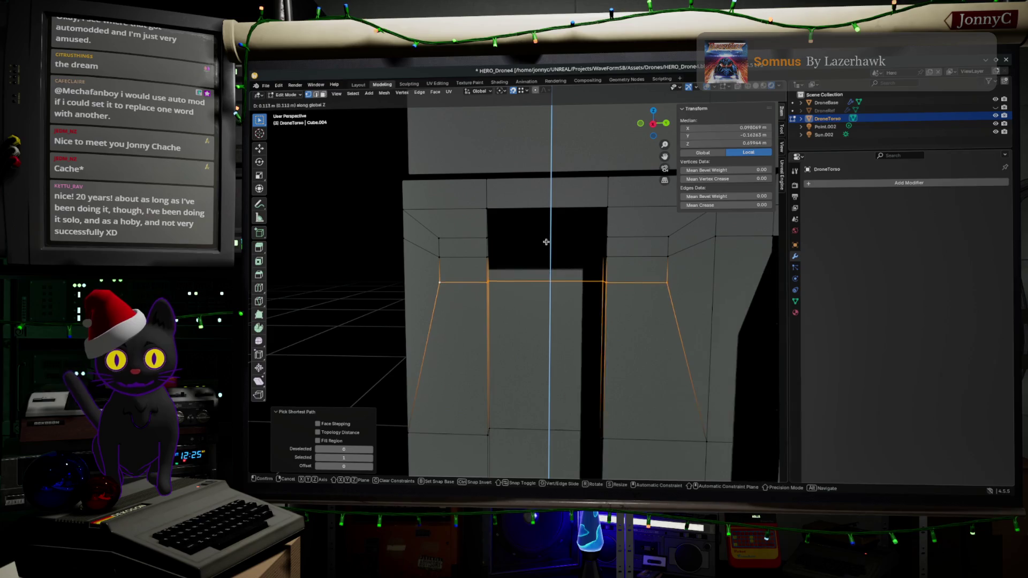
{"action": "left_click", "coordinate": [545, 241]}
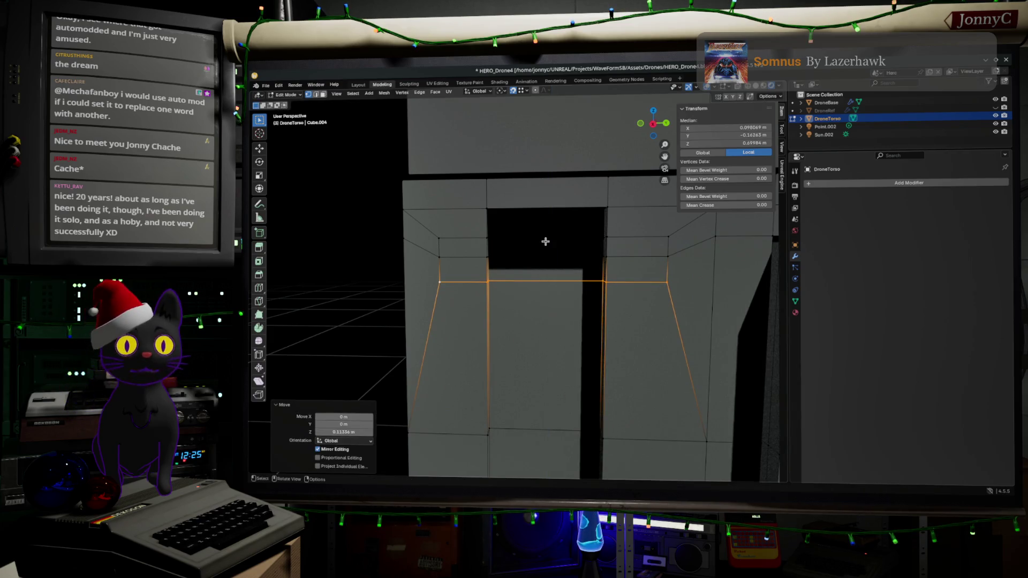
- Nudge the upper door-frame loop up 0.024 m in Z, then pick vertices either side of the door
{"action": "middle_click_drag", "start_coordinate": [555, 271], "coordinate": [578, 287]}
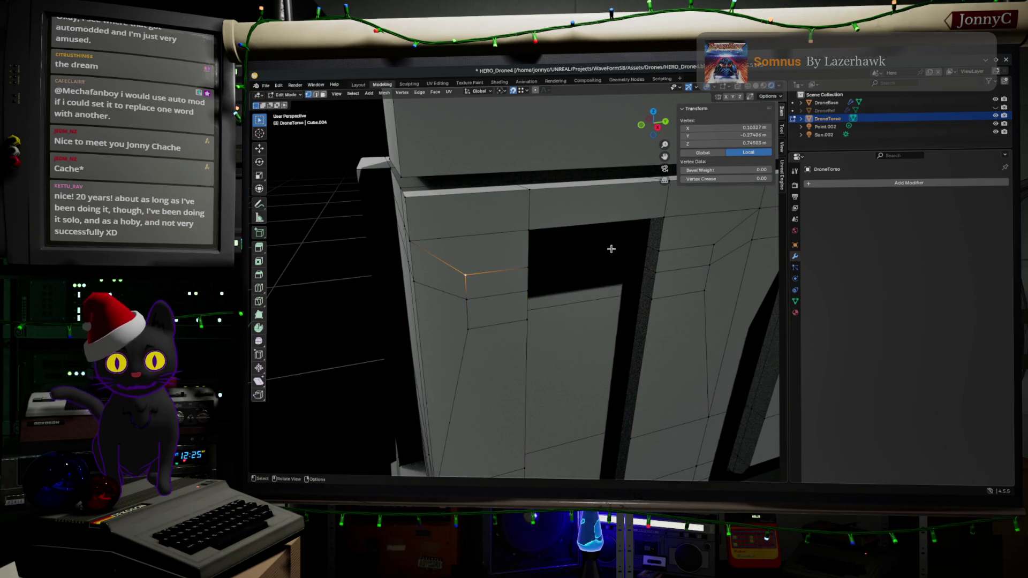
{"action": "left_click", "coordinate": [676, 251], "text": "ctrl"}
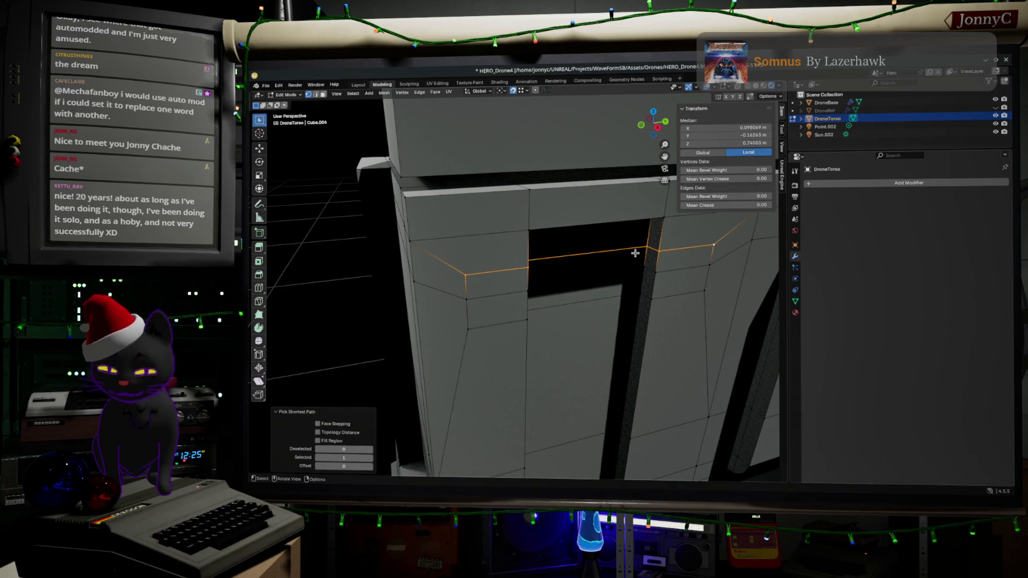
{"action": "middle_click_drag", "start_coordinate": [619, 259], "coordinate": [608, 234]}
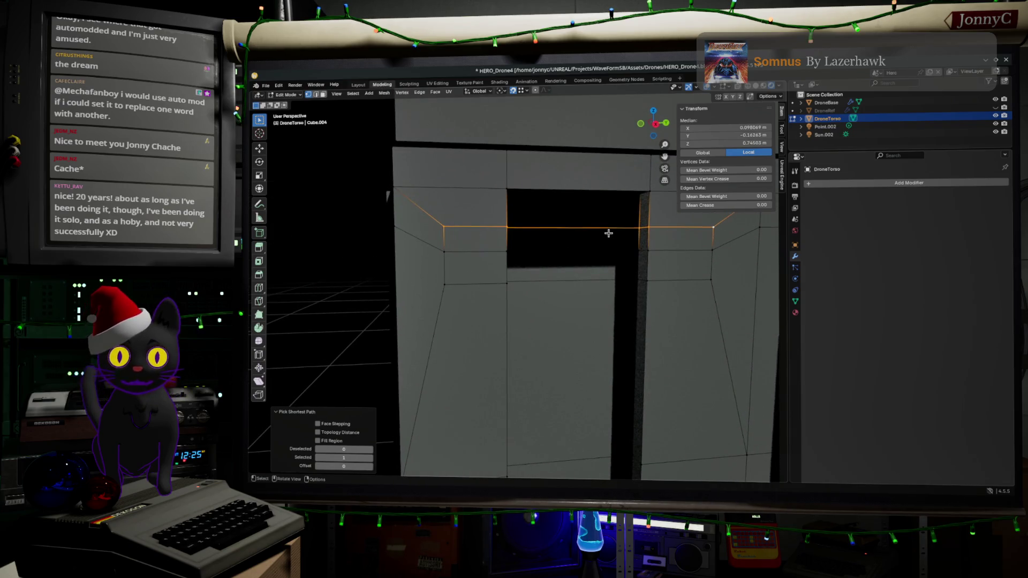
{"action": "key", "text": "g"}
{"action": "key", "text": "z"}
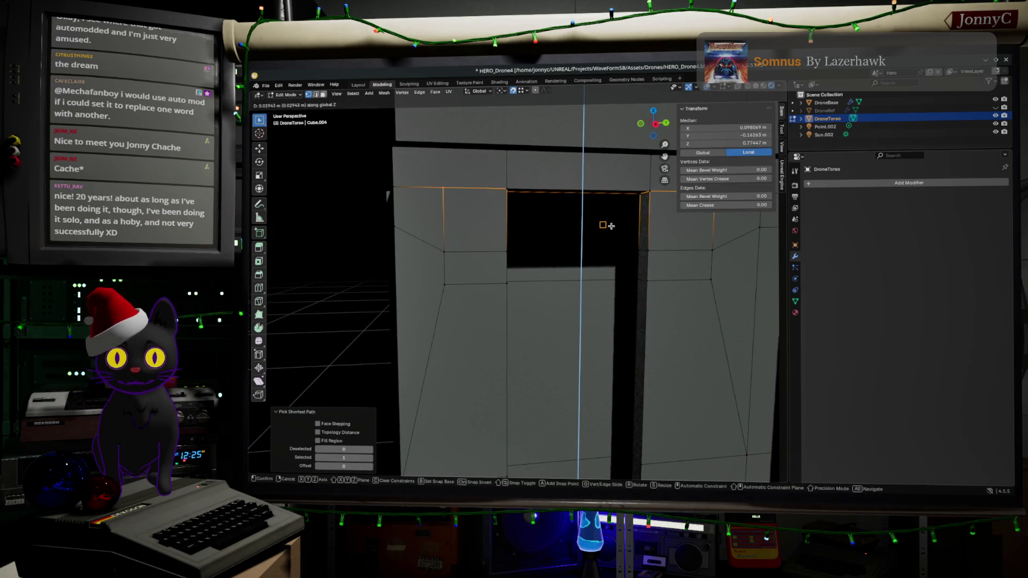
{"action": "left_click", "coordinate": [586, 233]}
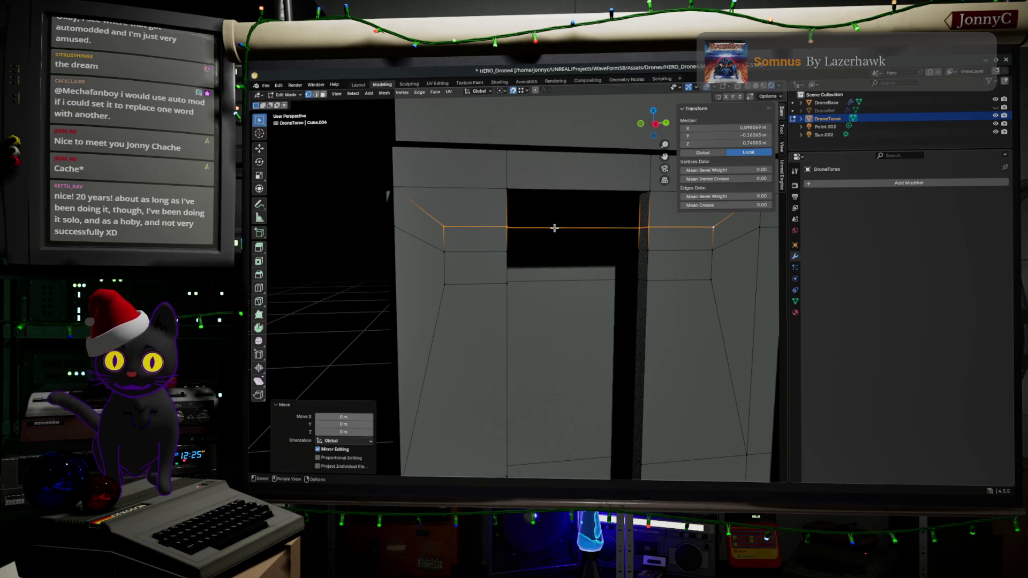
{"action": "key", "text": "g"}
{"action": "key", "text": "z"}
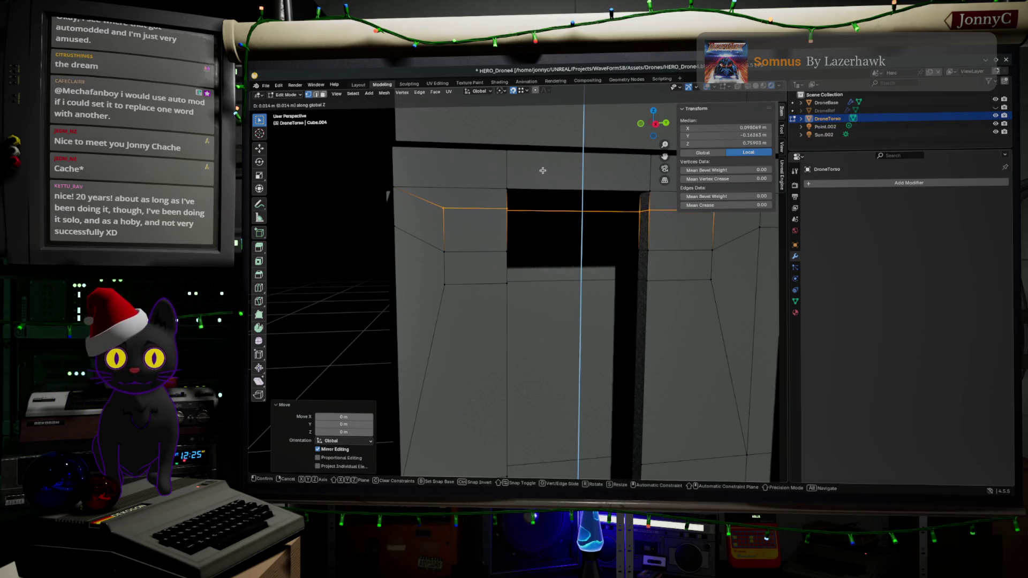
{"action": "left_click", "coordinate": [542, 170]}
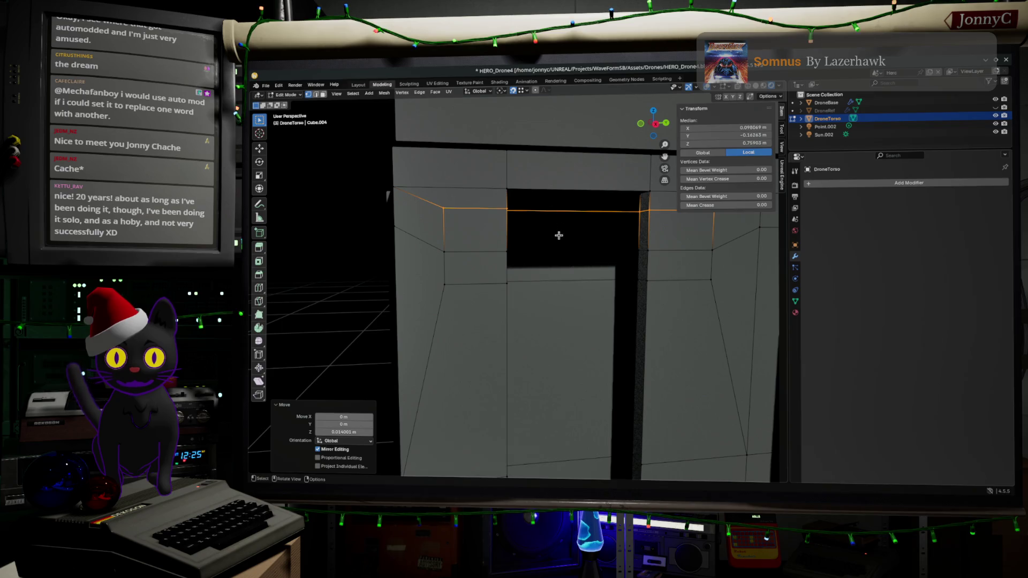
{"action": "left_click", "coordinate": [450, 250]}
{"action": "left_click", "coordinate": [710, 250]}
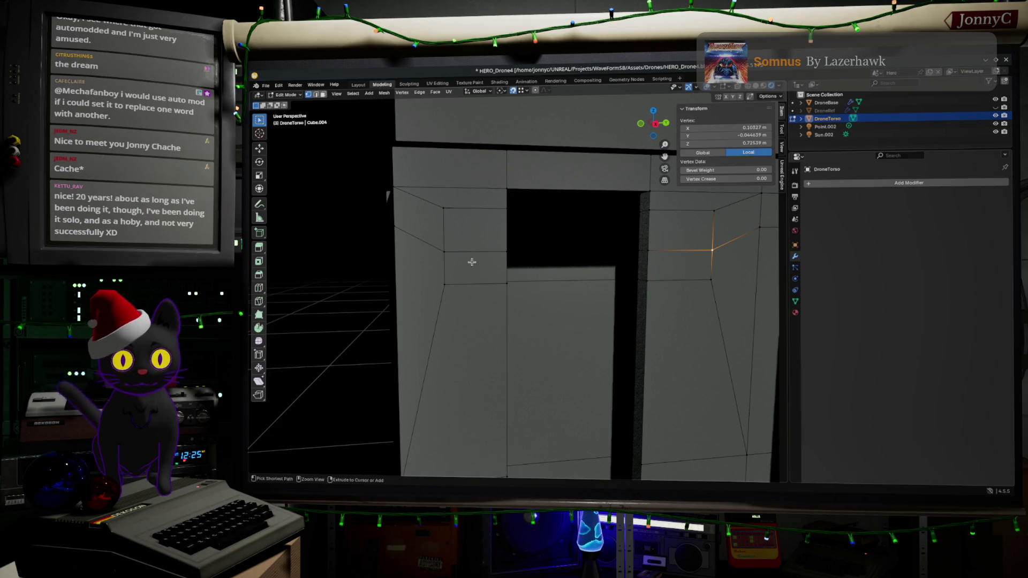
- Edge-slide the upper door-frame loop up to just below the door's top, then leave Blender
{"action": "left_click", "coordinate": [442, 253], "text": "ctrl"}
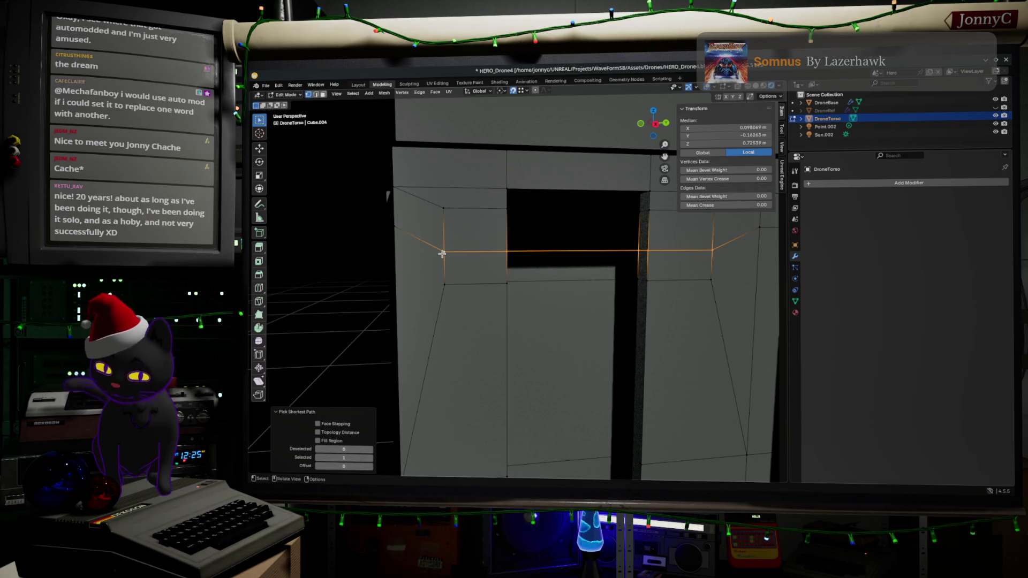
{"action": "key", "text": "g"}
{"action": "key", "text": "g"}
{"action": "left_click", "coordinate": [452, 245]}
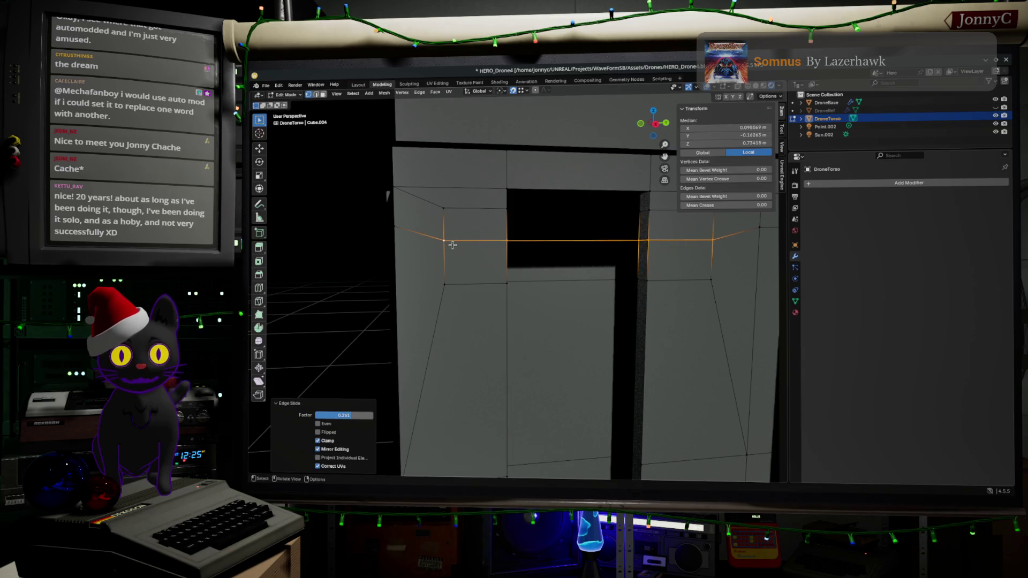
{"action": "key", "text": "g"}
{"action": "key", "text": "g"}
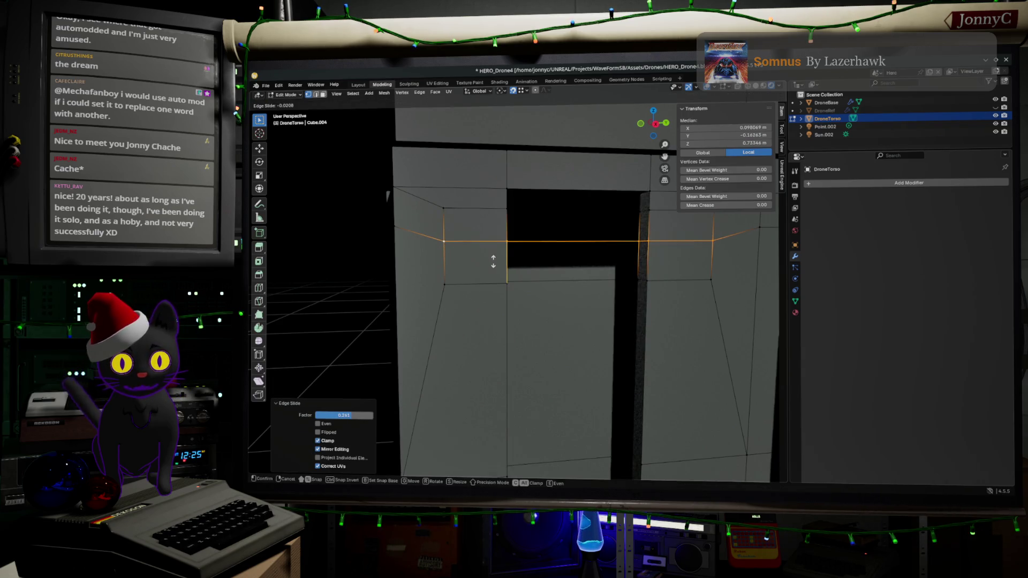
{"action": "left_click", "coordinate": [493, 262]}
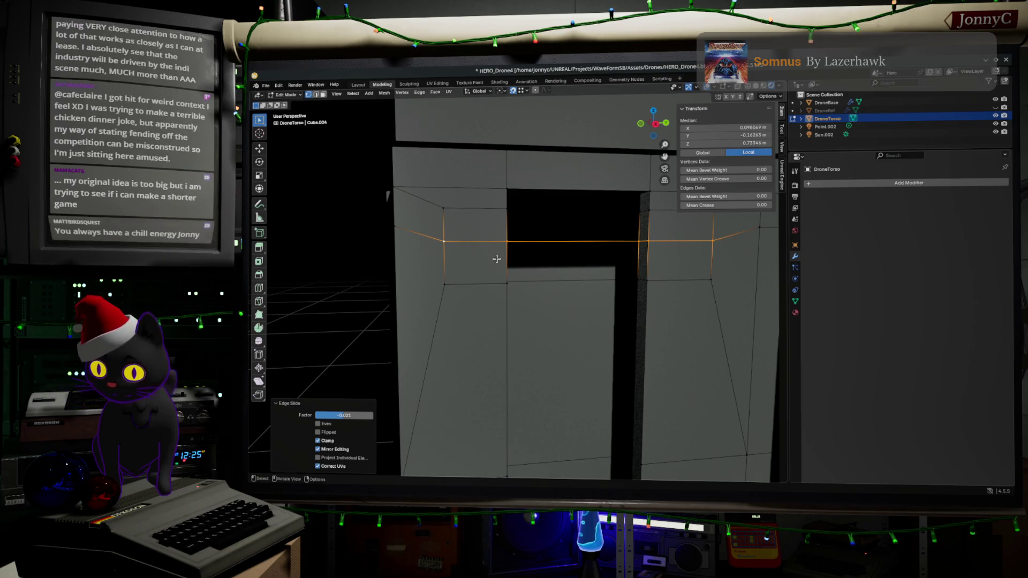
{"action": "key", "text": "alt+Tab"}
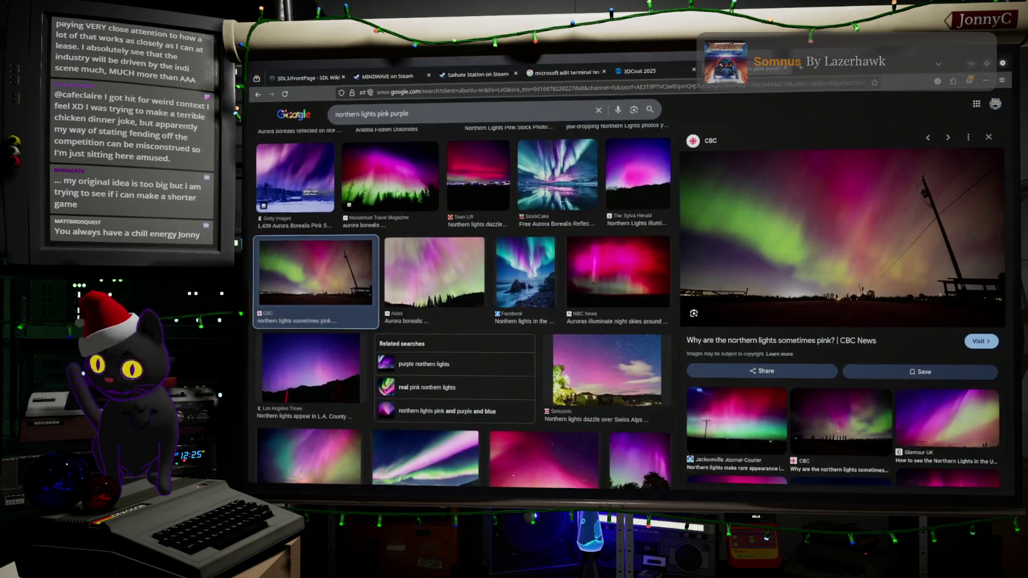
- Switch to the 'Saihate Station on Steam' browser tab
{"action": "left_click", "coordinate": [478, 74]}
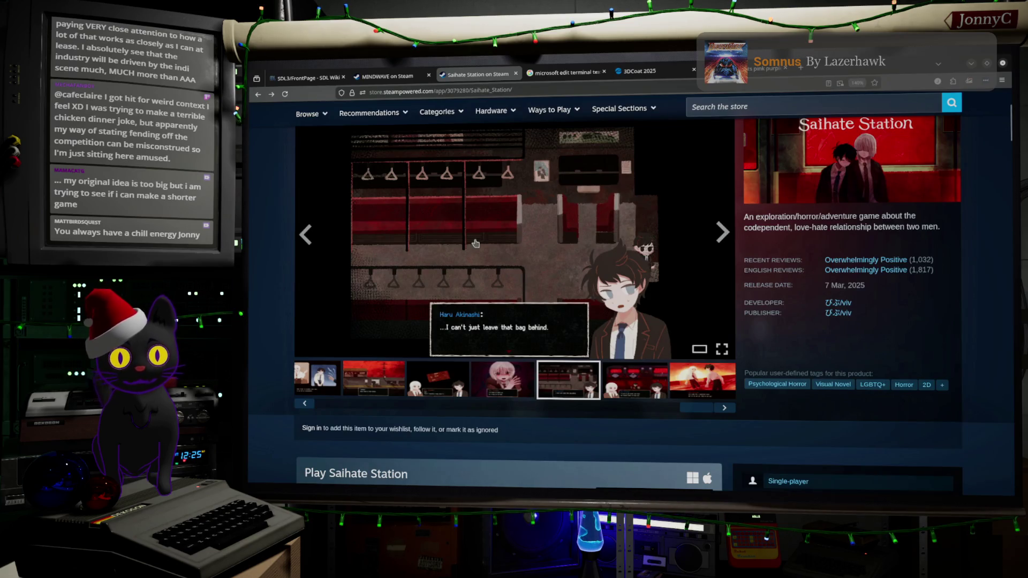